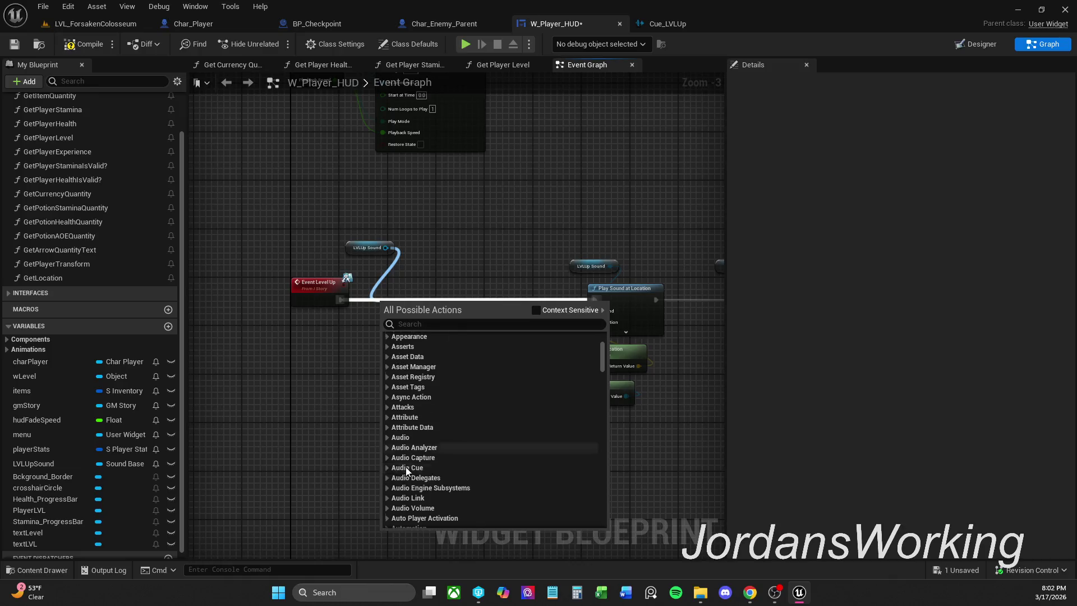
Browse the Audio Cue, Audio and Effects categories in the action list
click(389, 468)
scroll(389, 469, down, 2)
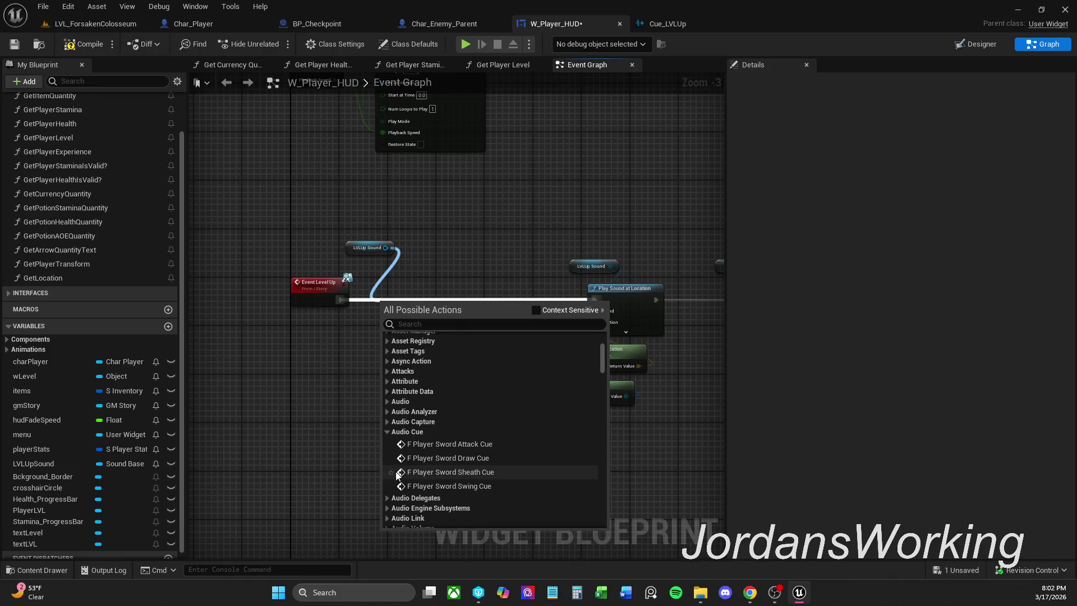
click(388, 432)
click(388, 402)
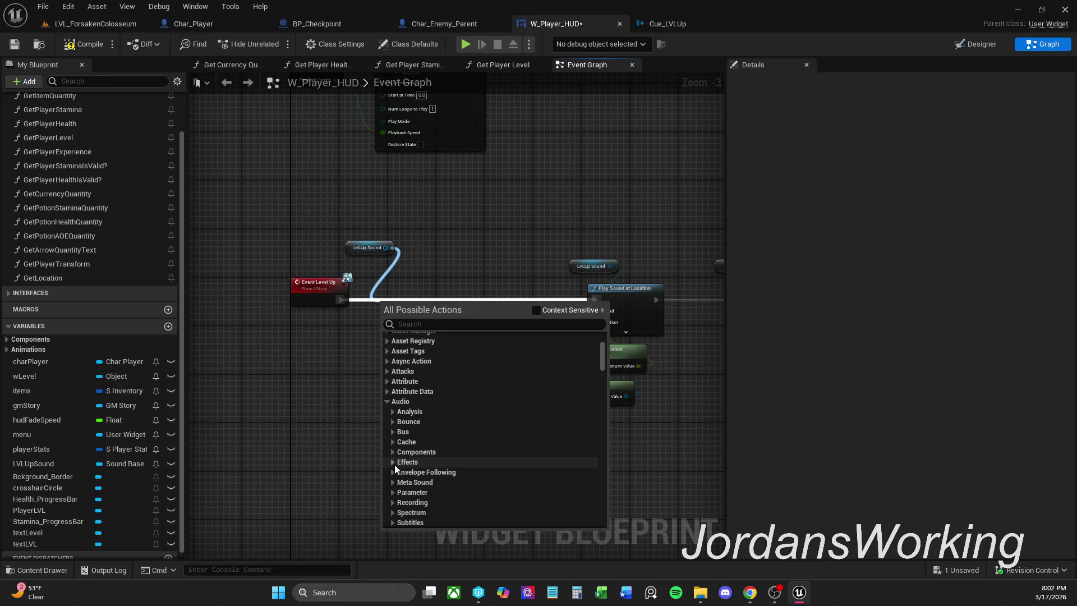
click(392, 461)
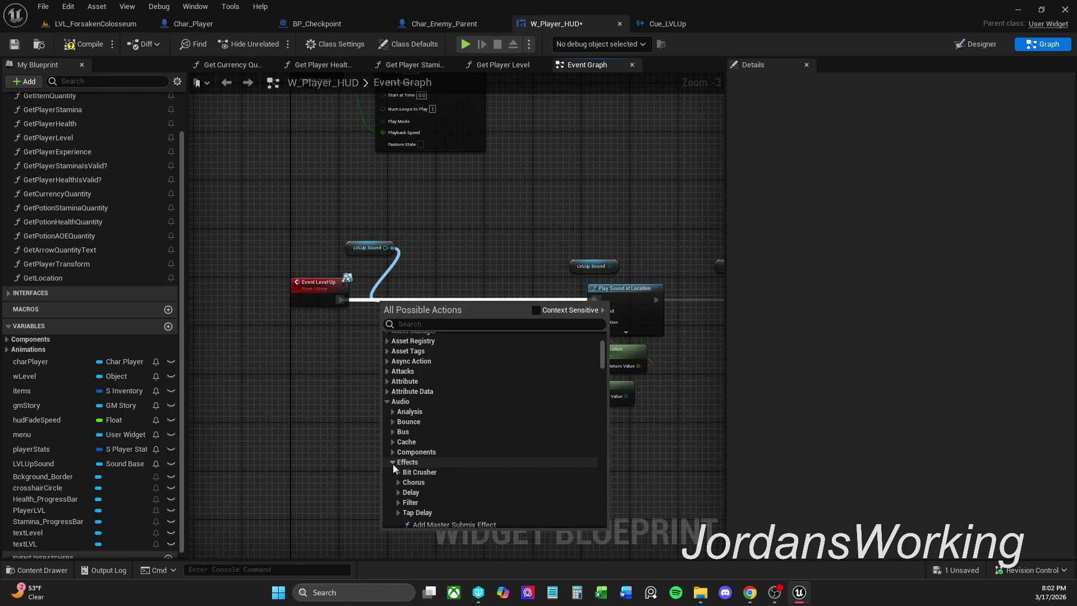
scroll(404, 471, down, 4)
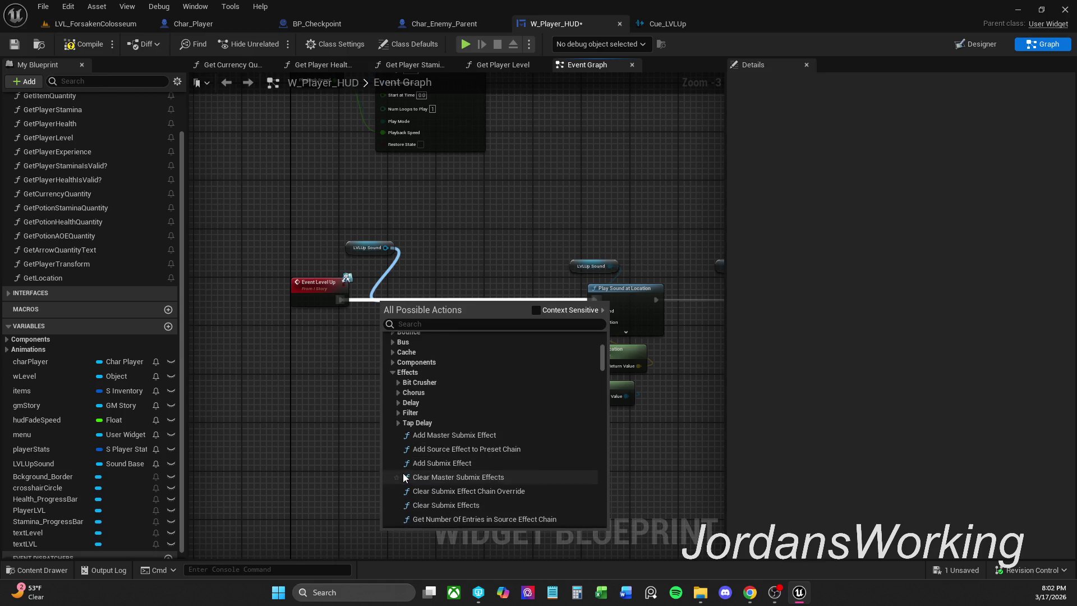
scroll(516, 471, down, 4)
scroll(541, 457, down, 4)
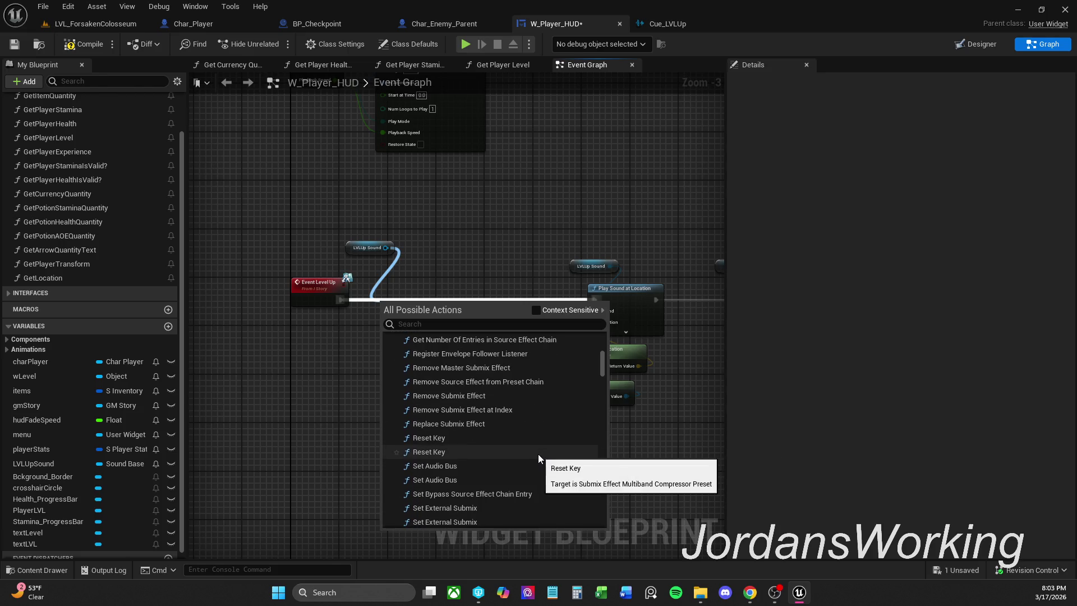
scroll(538, 453, down, 5)
scroll(535, 457, down, 5)
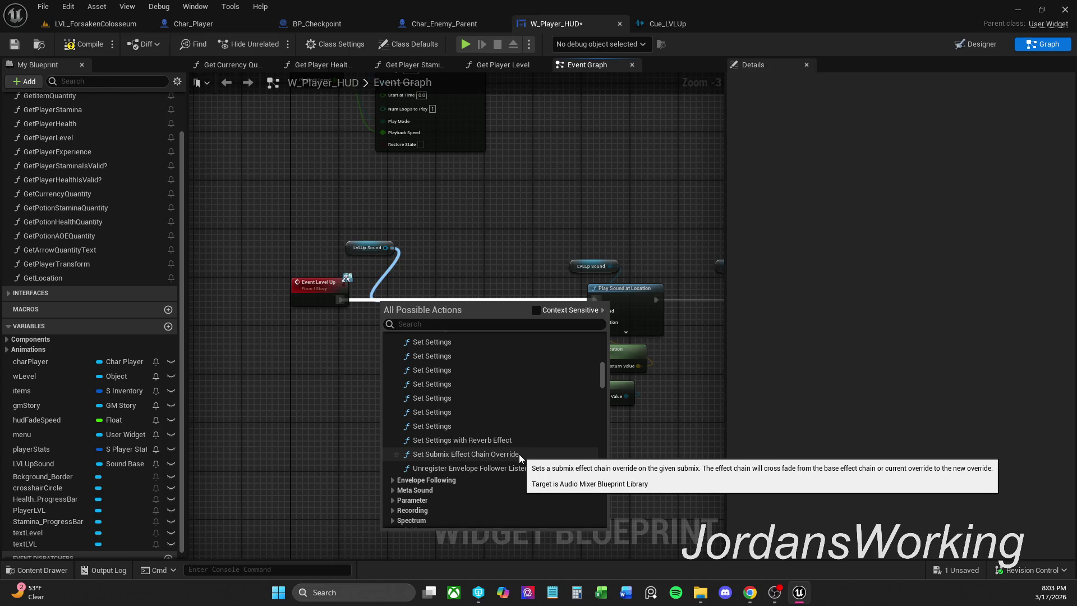
scroll(533, 443, up, 7)
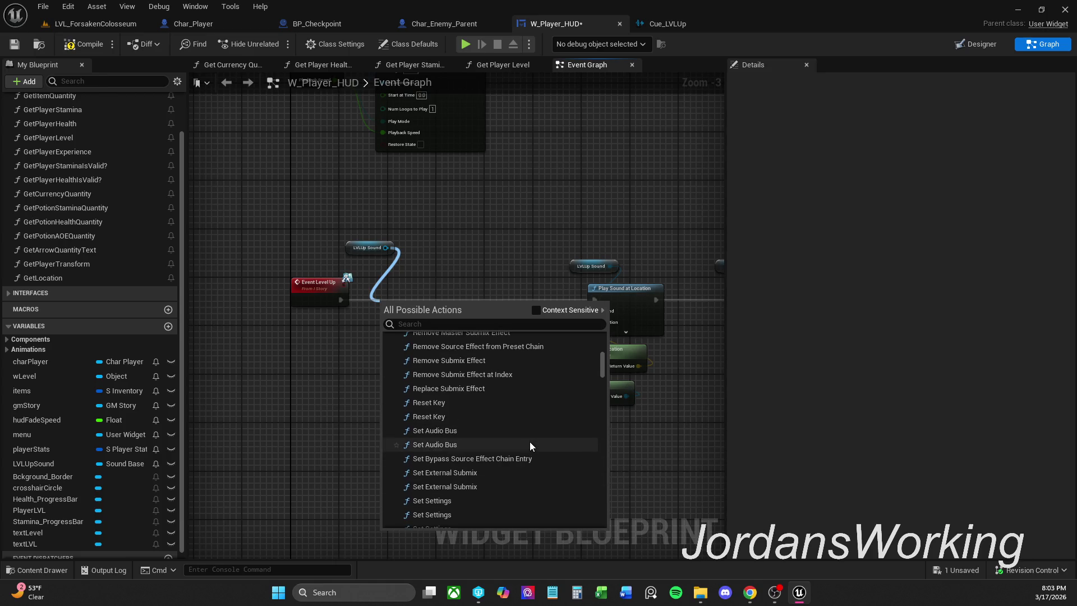
scroll(462, 429, up, 5)
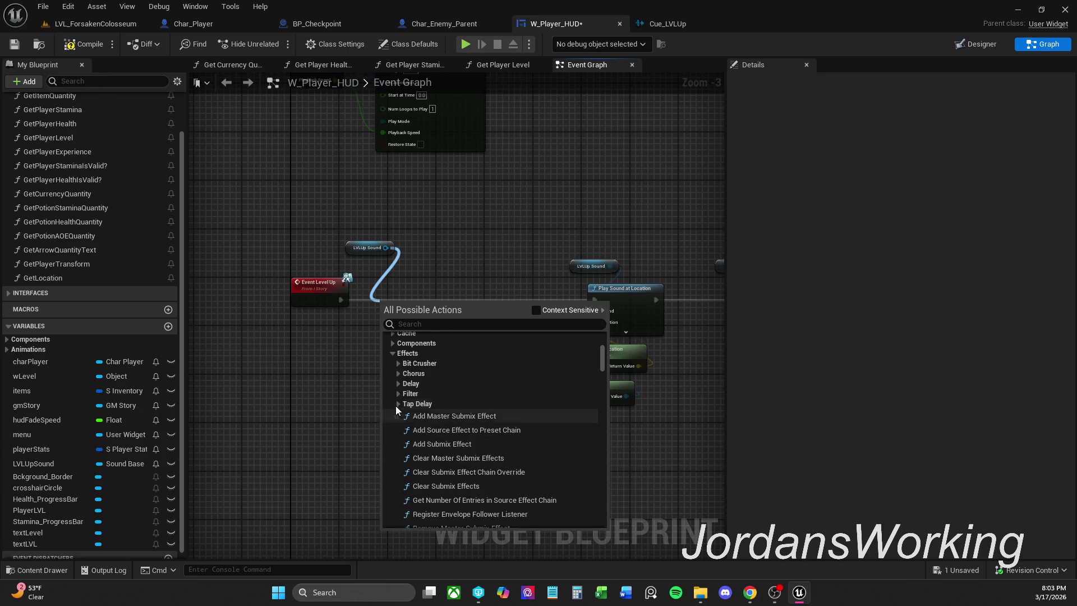
Look through the Chorus, Bit Crusher, Filter and Delay effect actions, then dismiss the list unused
click(398, 375)
click(398, 375)
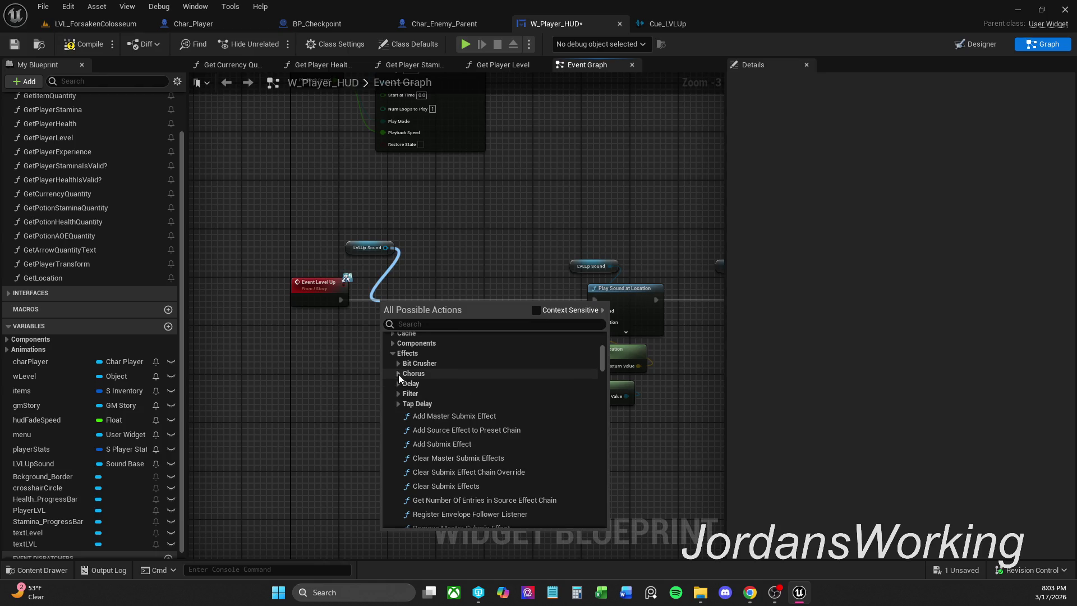
click(399, 365)
click(398, 363)
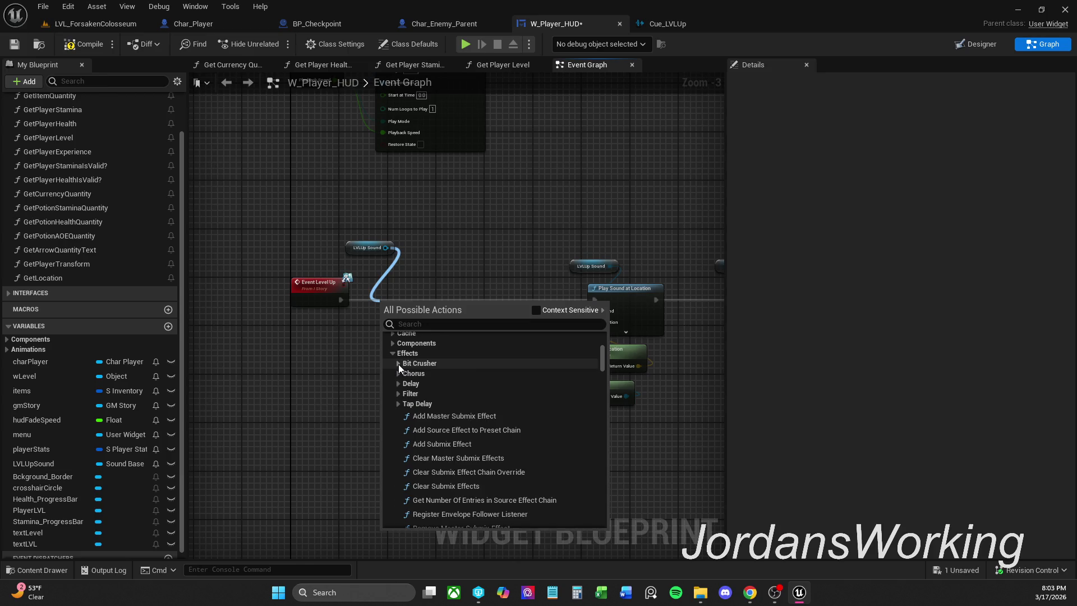
click(399, 392)
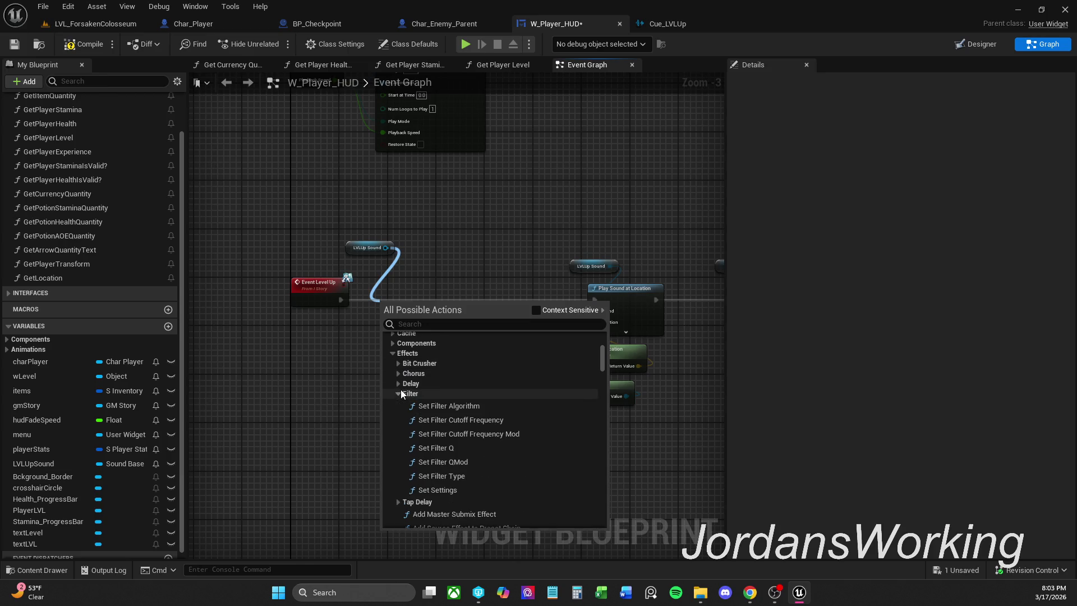
click(401, 389)
click(400, 389)
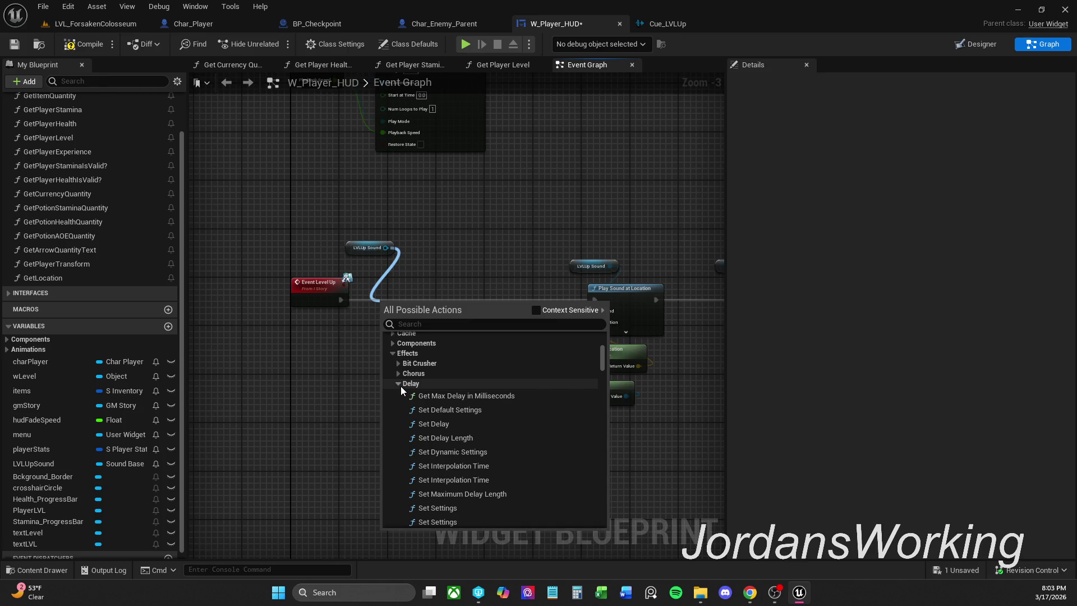
scroll(501, 401, down, 1)
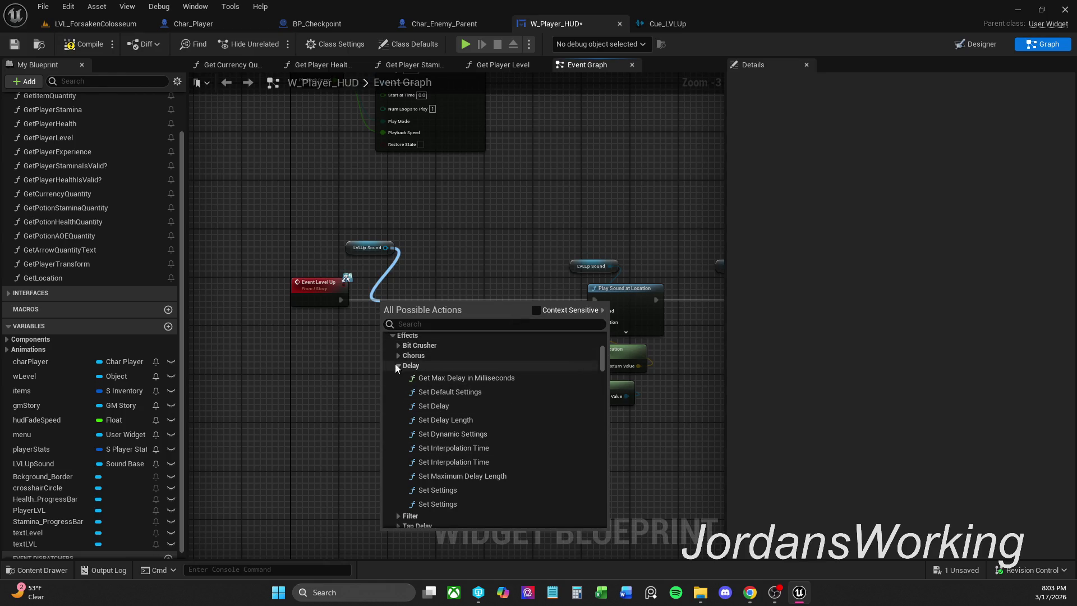
click(485, 265)
Add a Delay node after Event Level Up with a 0.25-second duration
click(382, 249)
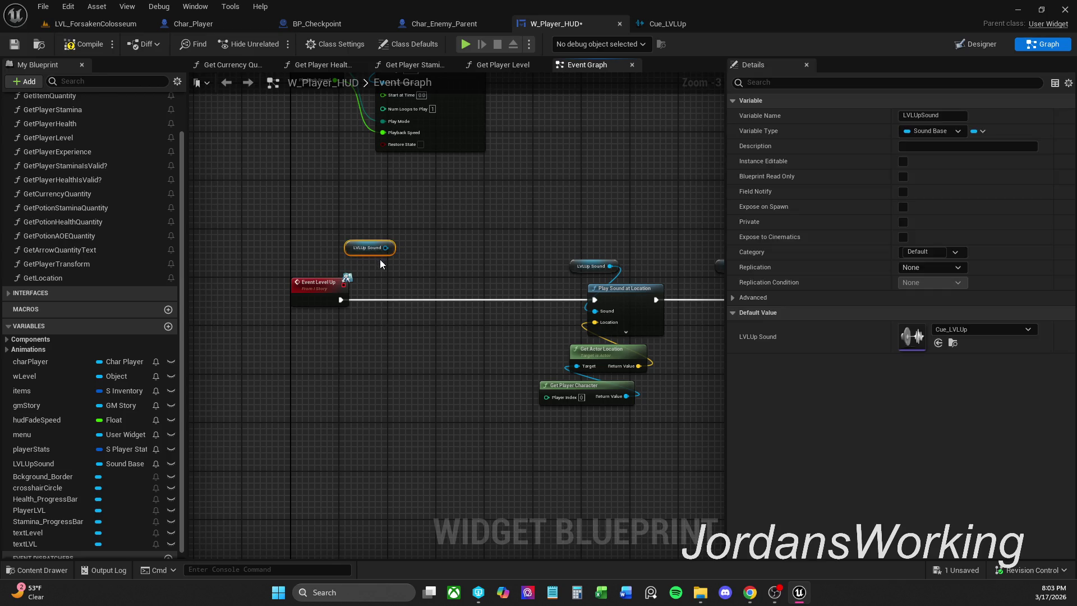
click(515, 405)
mouse_move(515, 405)
mouse_down()
mouse_move(397, 382)
mouse_move(404, 366)
mouse_move(476, 368)
mouse_up()
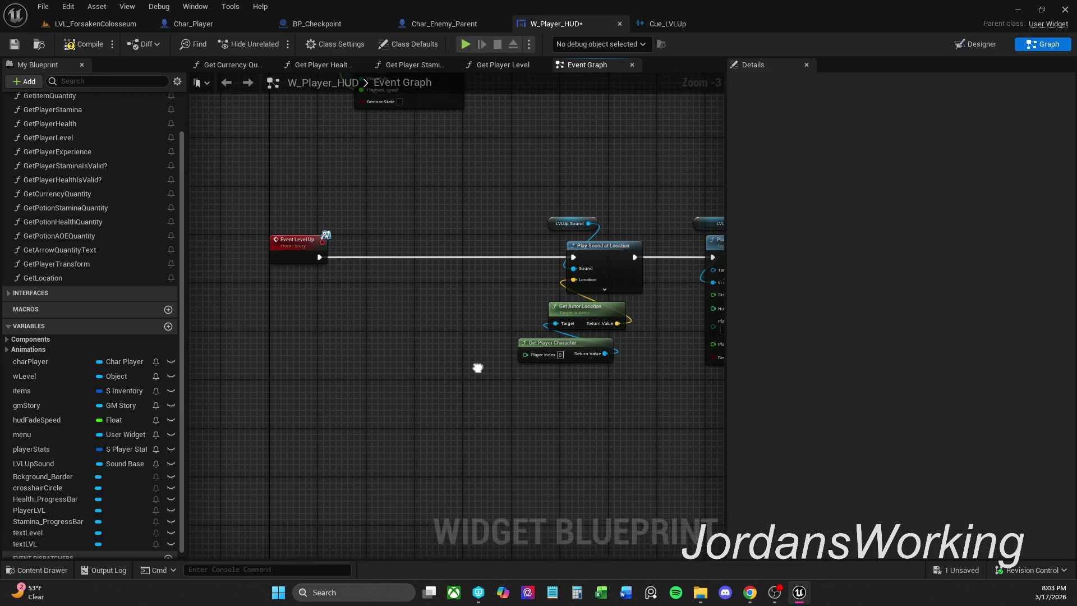
click(393, 258)
drag(422, 263, 417, 254)
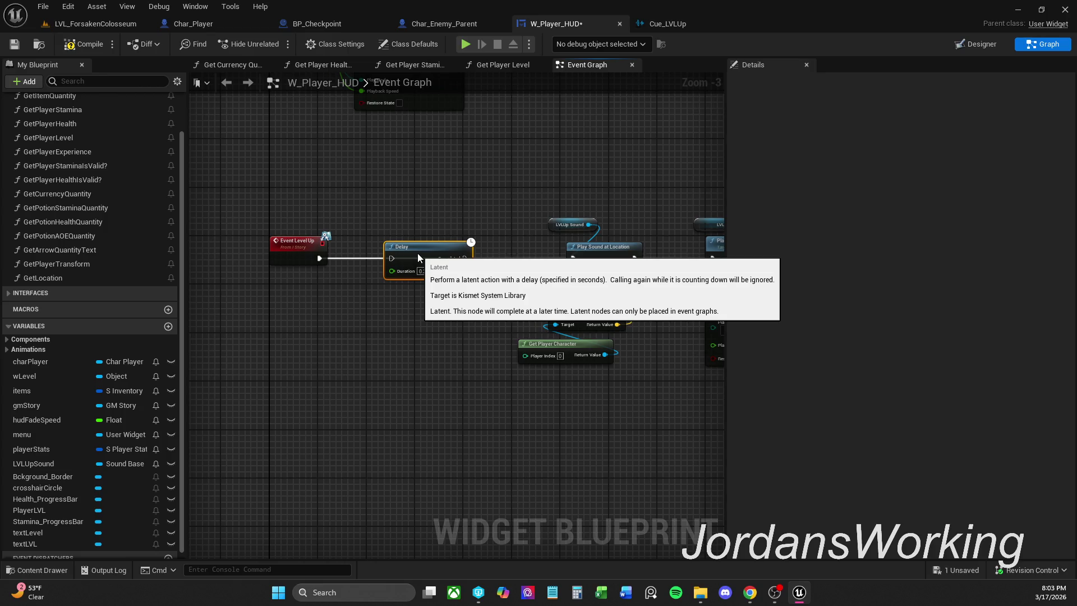
drag(319, 258, 418, 258)
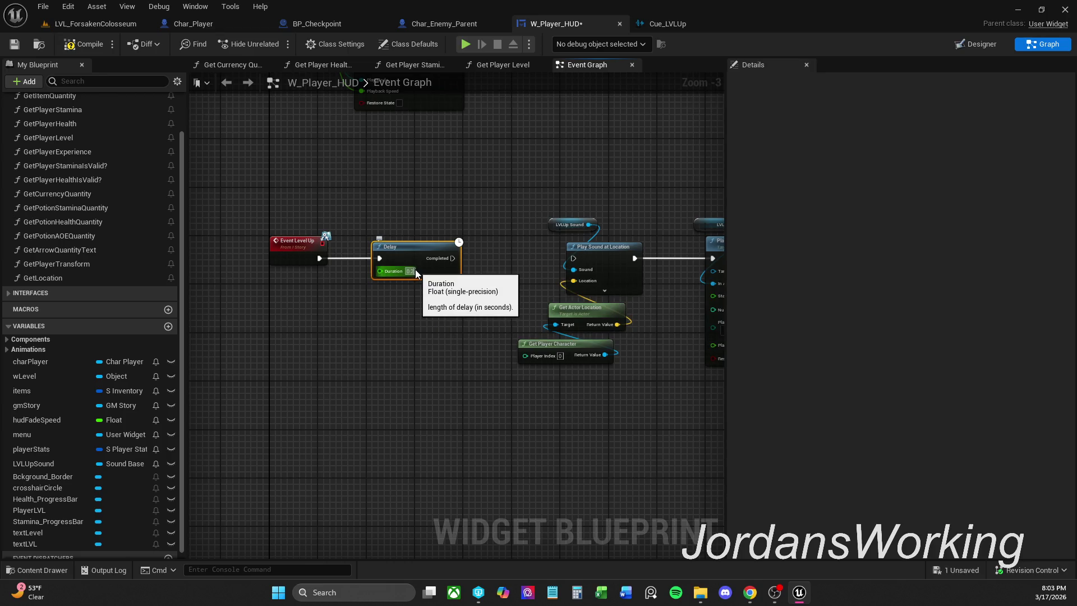
text(5)
key(Return)
Wire Delay's Completed to Play Sound at Location and tidy the level-up node chain
drag(439, 253, 433, 253)
shift+click(297, 250)
drag(339, 377, 268, 385)
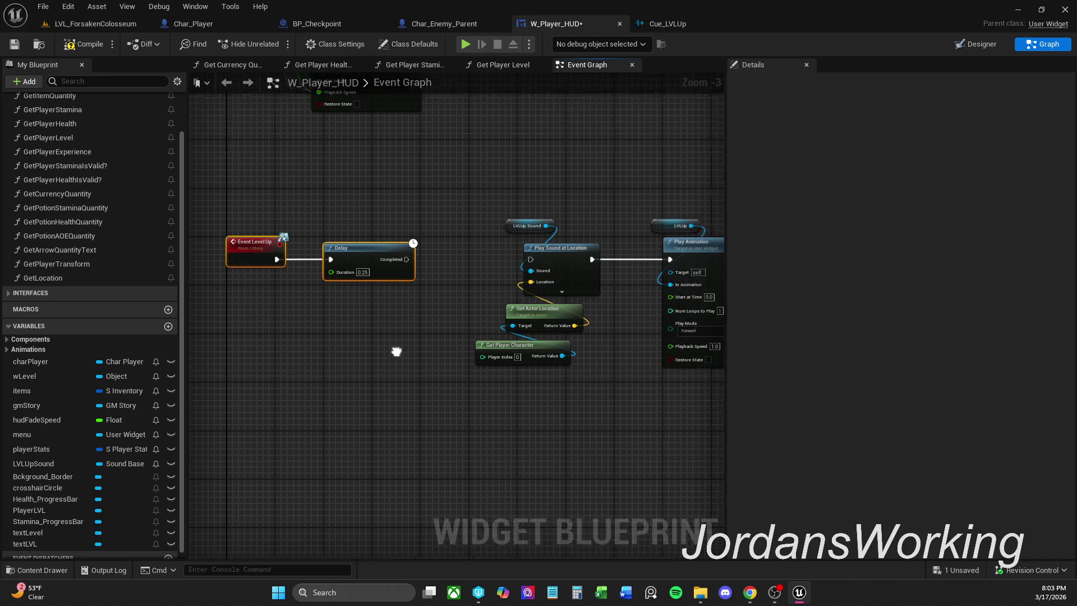
click(384, 320)
drag(368, 269, 503, 266)
drag(437, 219, 644, 379)
drag(672, 260, 634, 266)
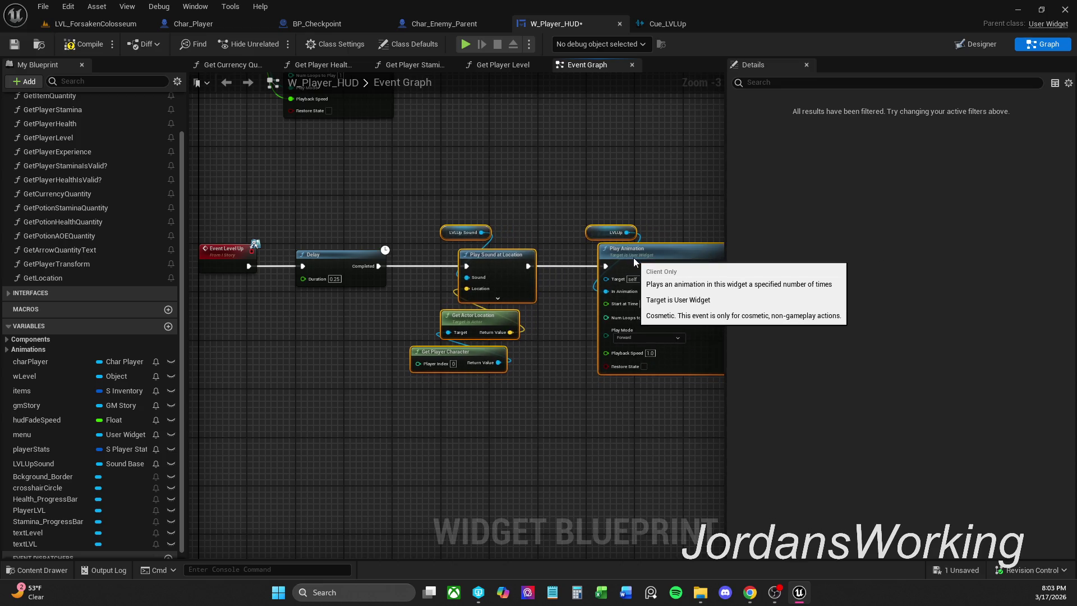
scroll(528, 258, down, 1)
scroll(528, 258, down, 1)
mouse_move(621, 262)
mouse_down()
mouse_move(657, 257)
mouse_move(291, 267)
mouse_up()
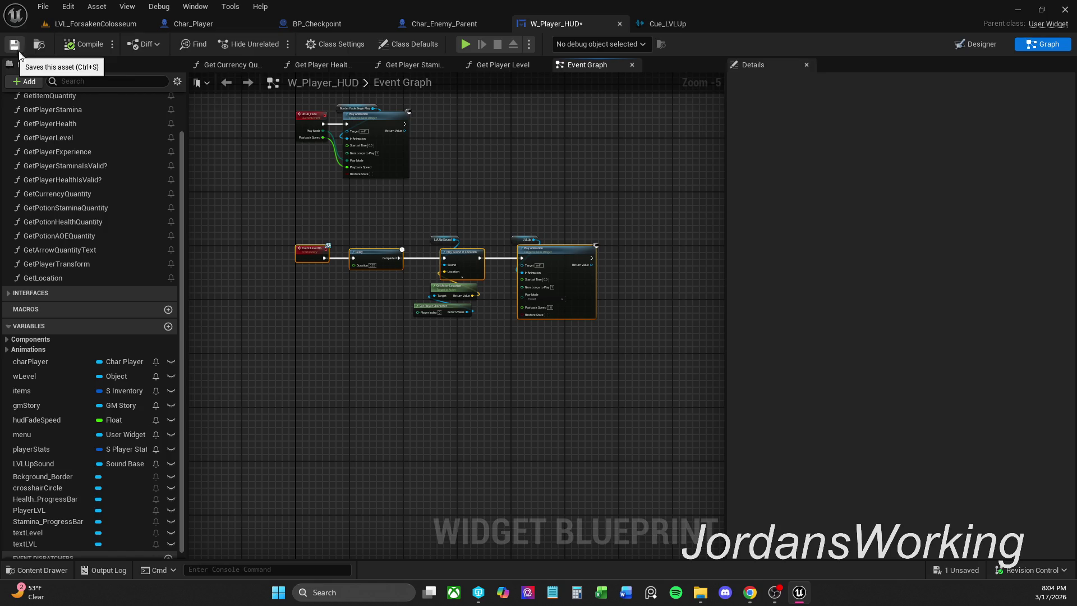
Save W_Player_HUD and briefly check the Cue_LVLUp sound cue
key(ctrl+s)
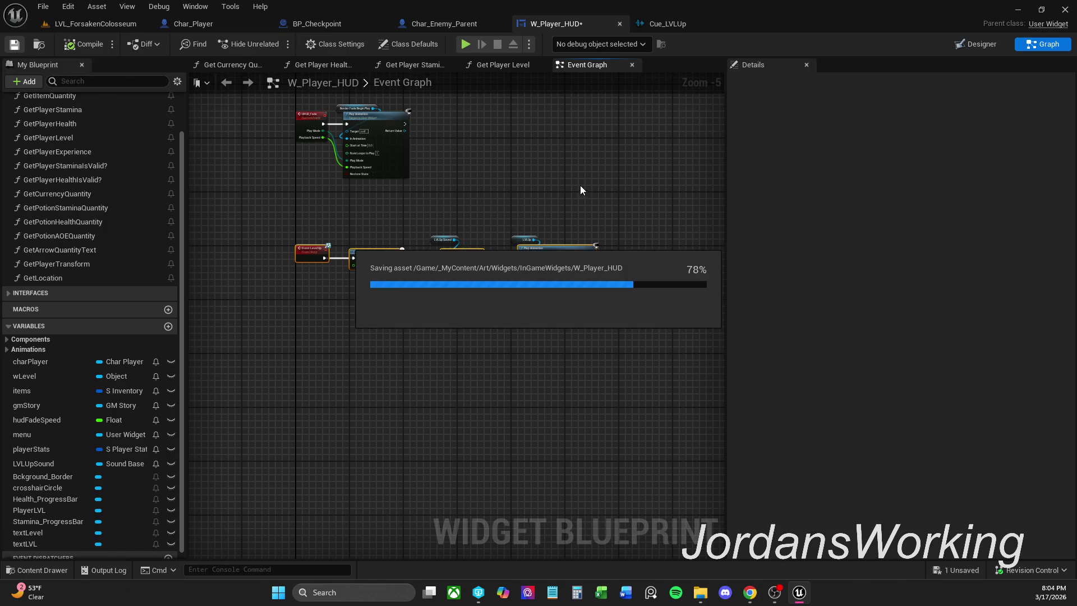
click(678, 23)
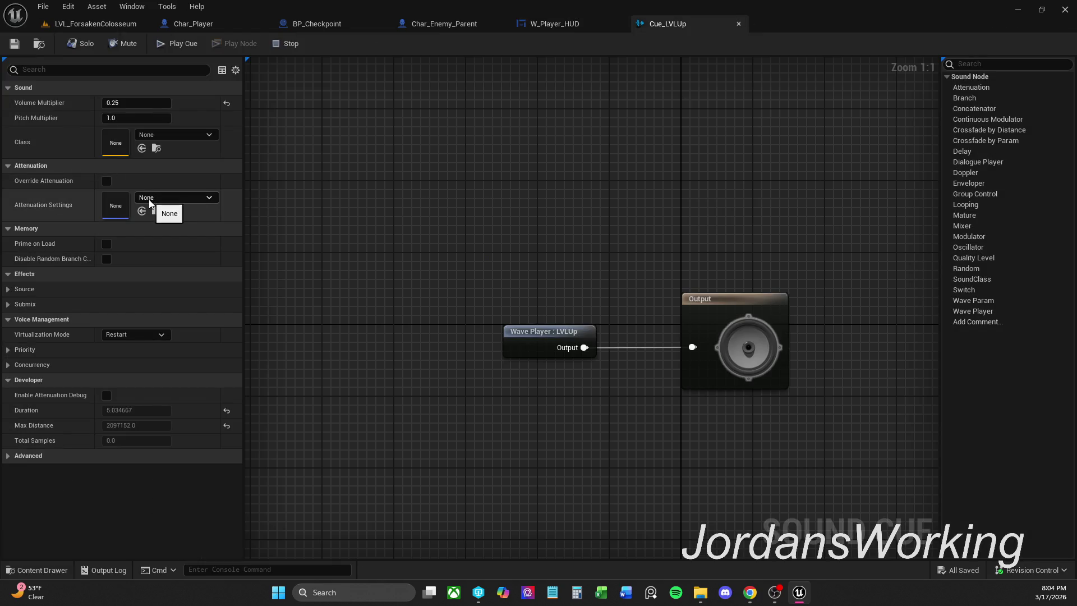
click(739, 24)
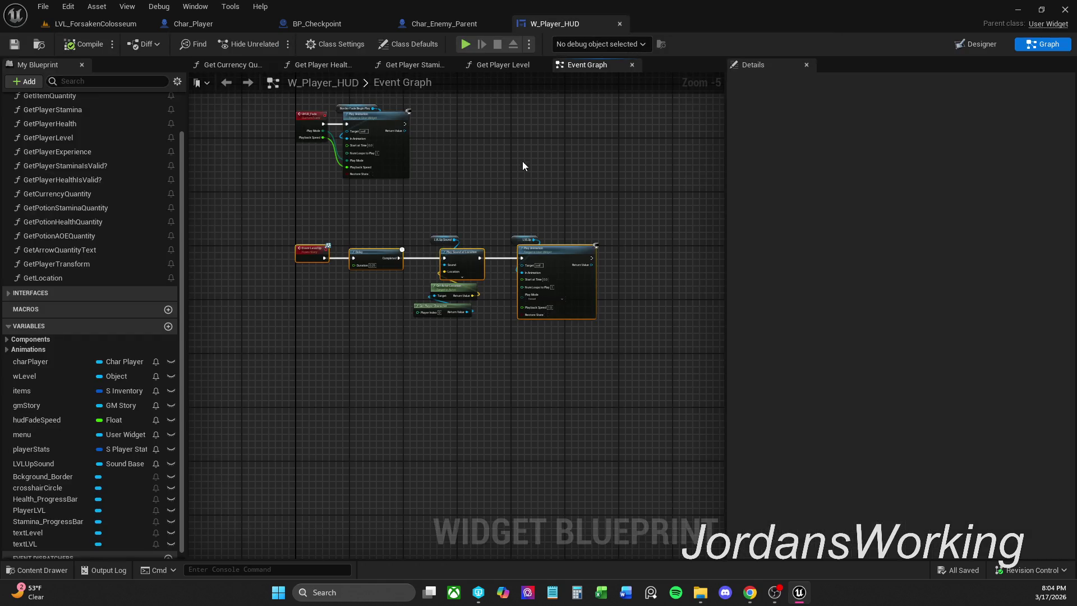
Align the LVLUp Sound node level with the LVLUp node in the chain
scroll(536, 163, up, 3)
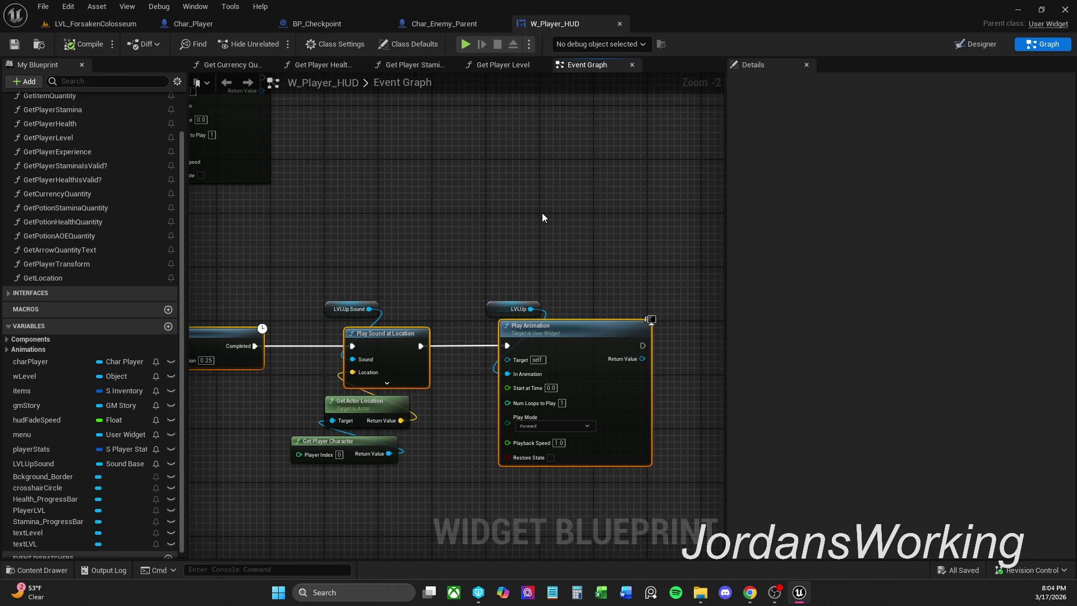
scroll(540, 217, down, 1)
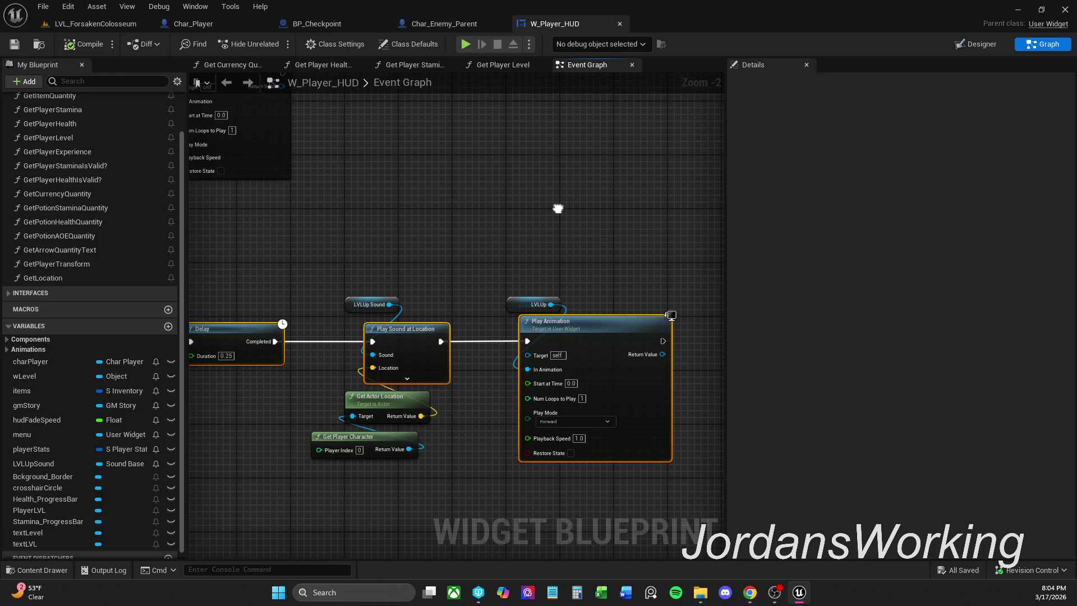
click(560, 210)
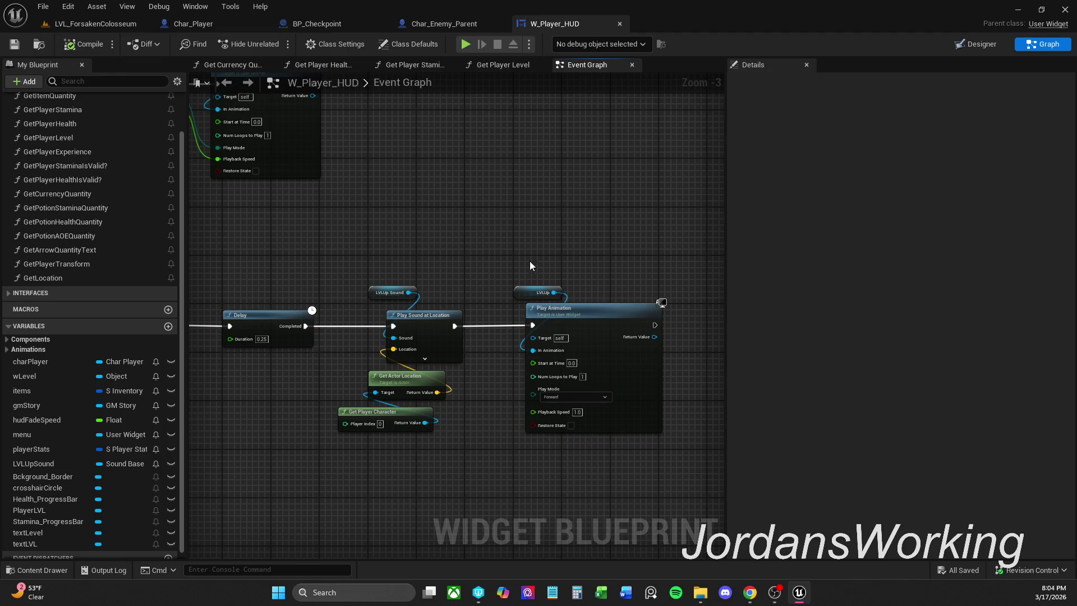
drag(516, 287, 512, 291)
click(526, 276)
drag(513, 294, 520, 289)
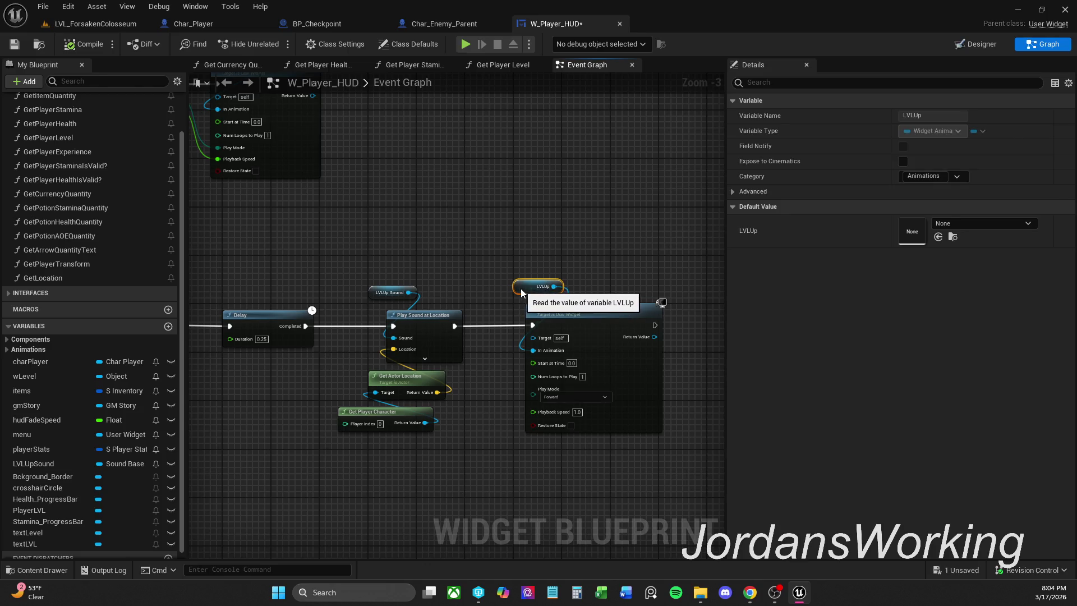
drag(372, 294, 371, 288)
click(406, 237)
Survey the Event Graph, including the UHUD_Fade animation nodes, and save the widget
scroll(476, 272, down, 1)
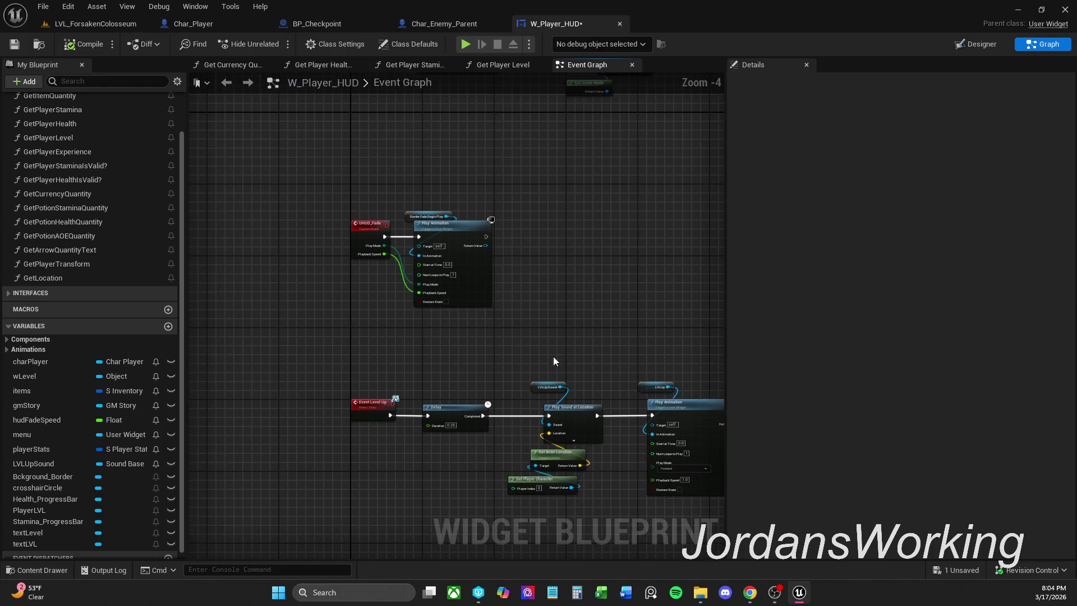
scroll(485, 256, up, 2)
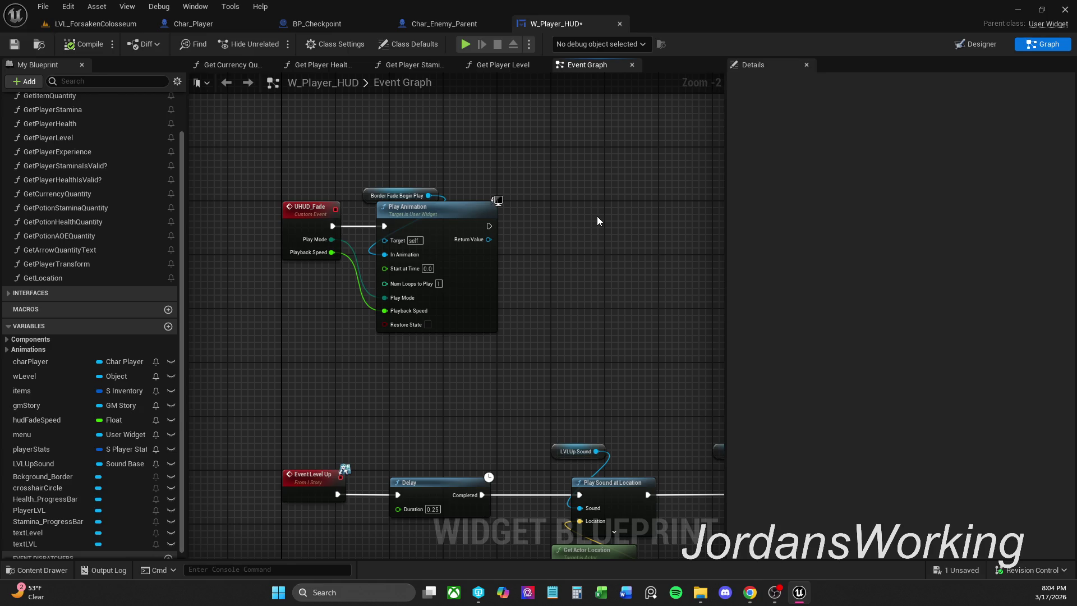
drag(597, 216, 640, 351)
scroll(639, 350, down, 1)
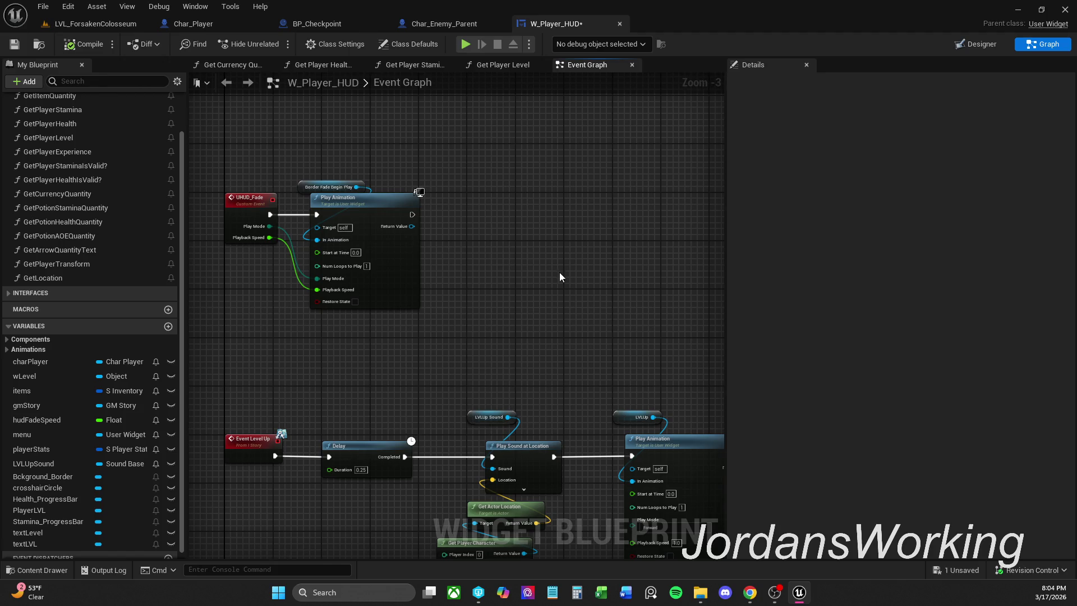
drag(492, 281, 574, 328)
mouse_move(560, 239)
mouse_down()
mouse_move(579, 313)
mouse_move(569, 426)
mouse_up()
scroll(579, 312, down, 2)
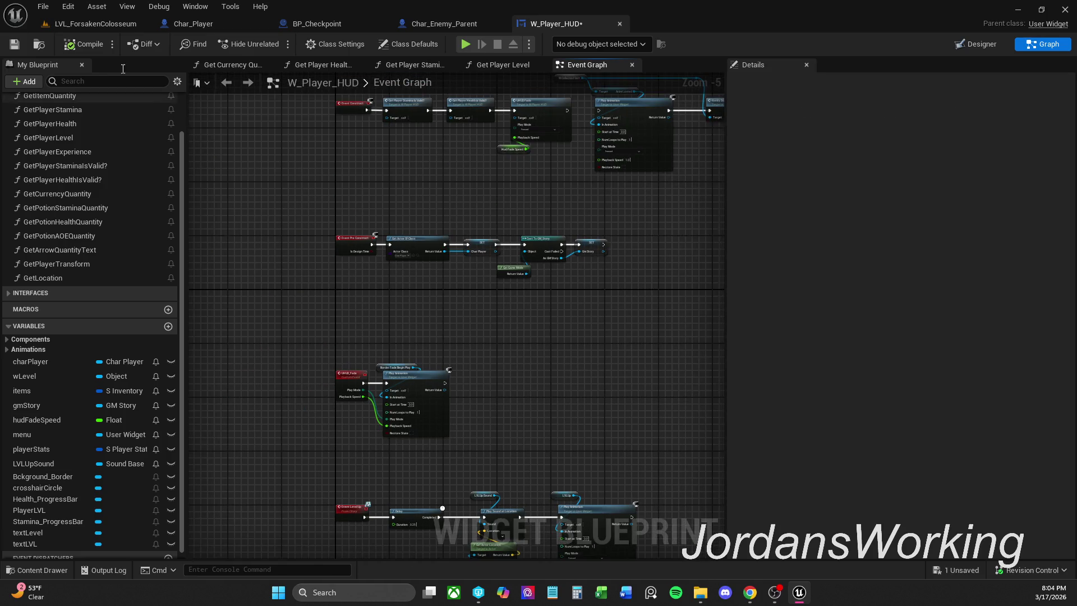
click(23, 46)
mouse_move(540, 463)
mouse_down()
mouse_move(538, 409)
mouse_move(589, 460)
mouse_up()
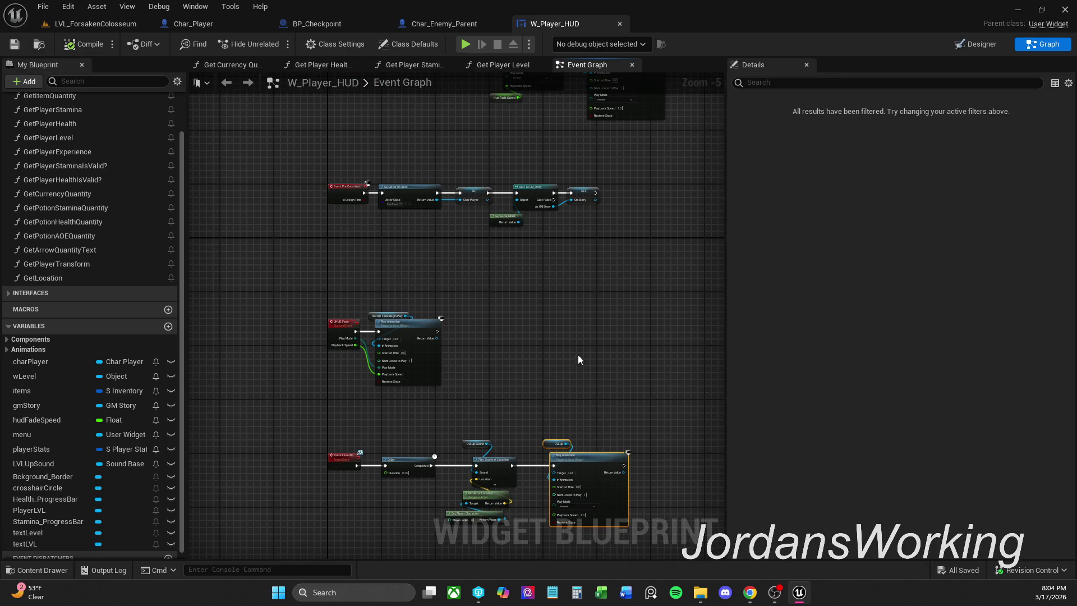
Test-play LVL_ForsakenColosseum, stop the session, and come back to the HUD graph
click(110, 26)
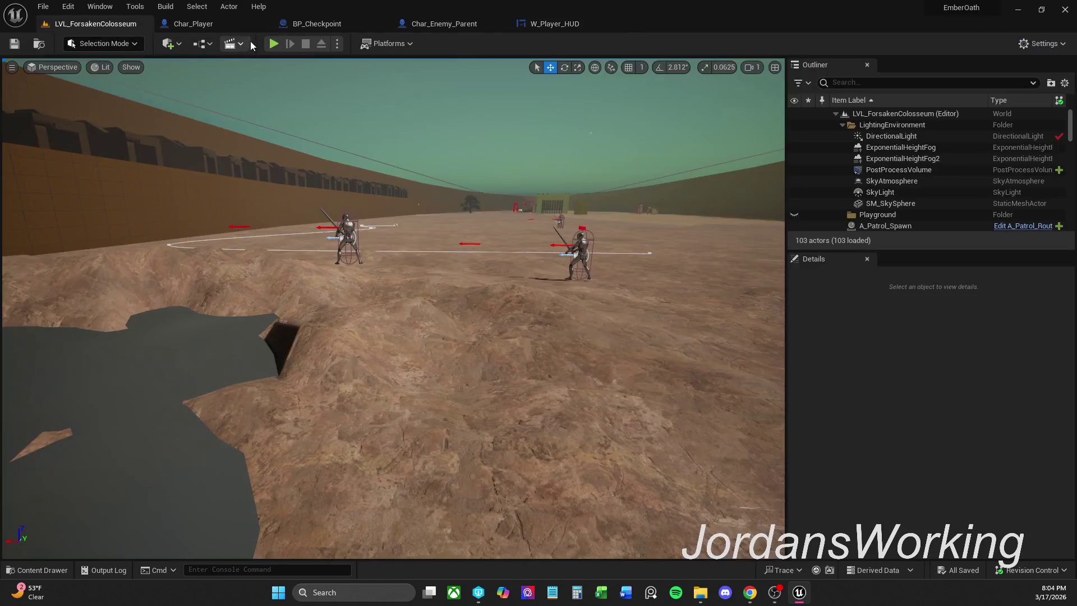
click(273, 44)
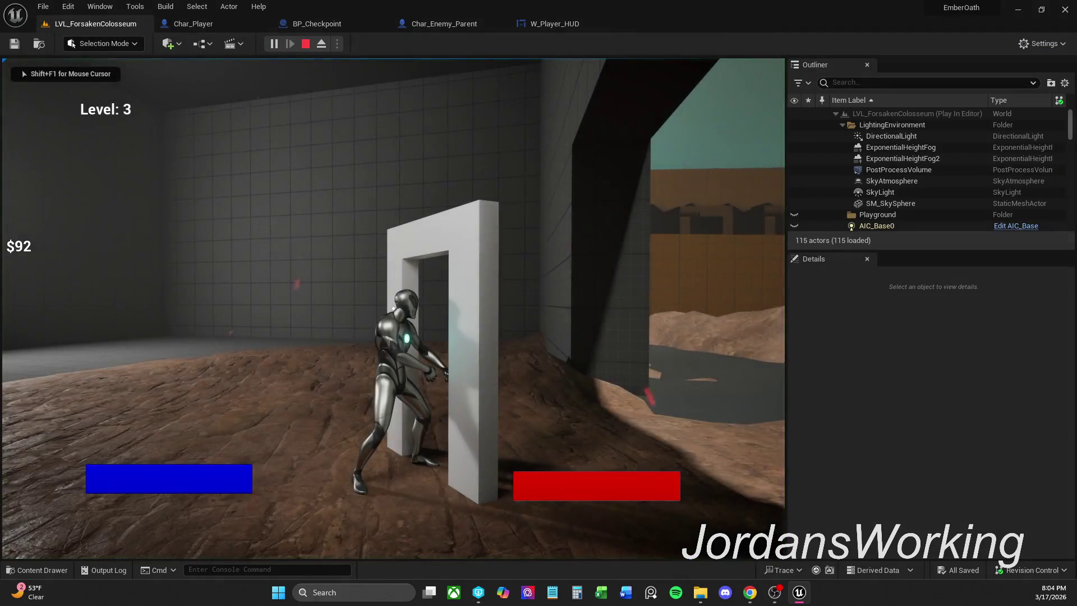
key(Escape)
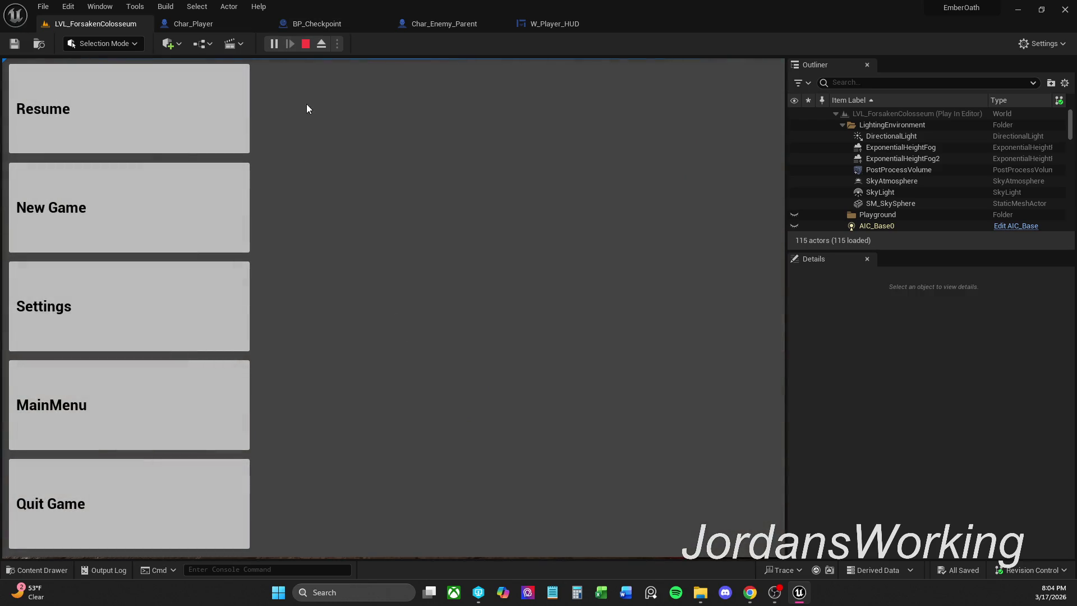
key(Escape)
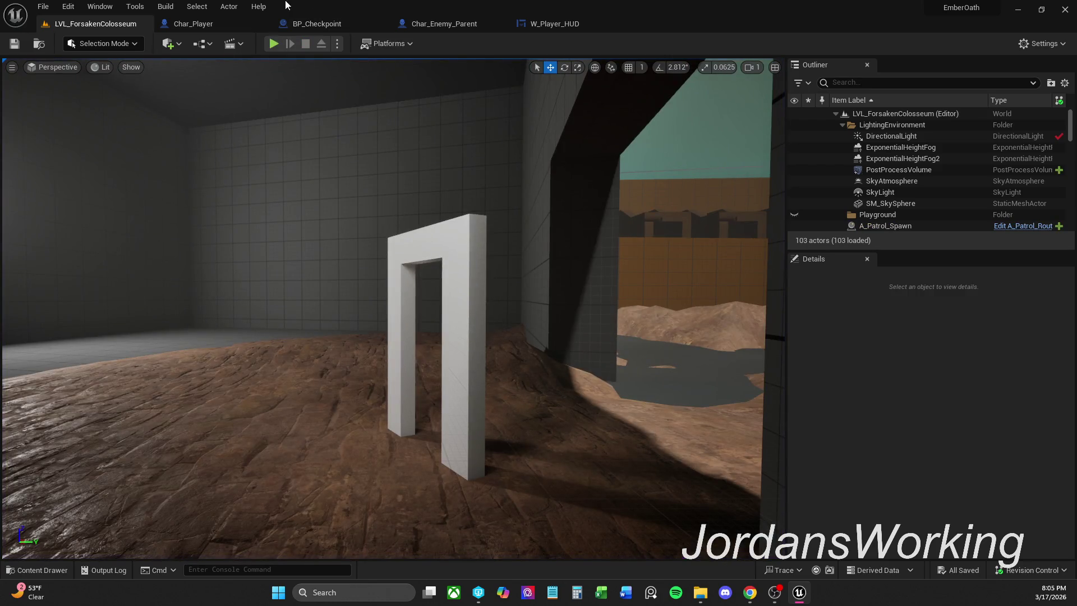
click(565, 23)
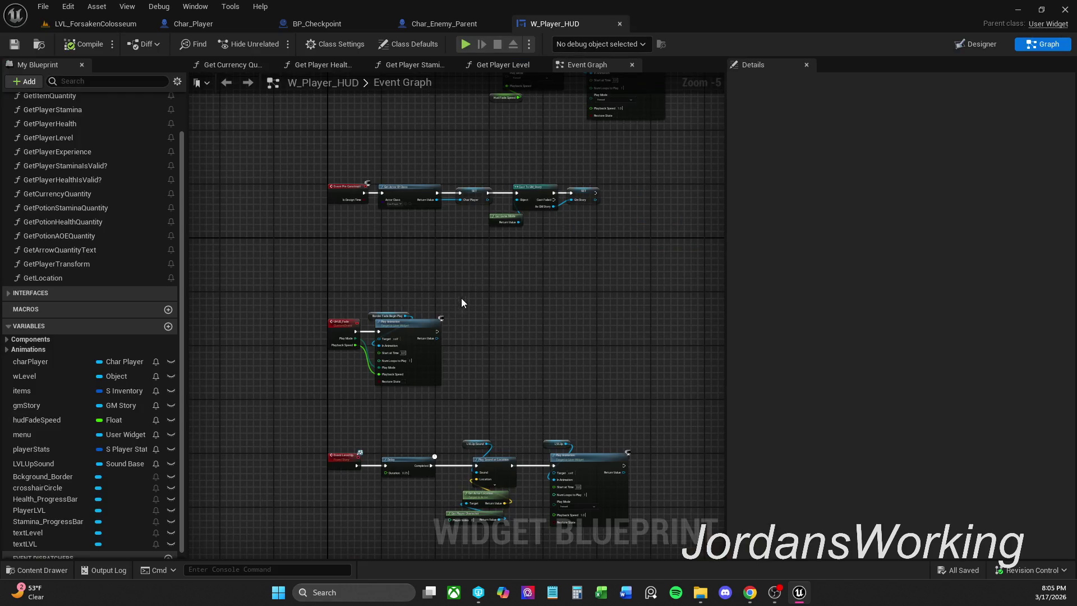
Select the UHUD_Fade nodes, nudge Play Animation up slightly, and save W_Player_HUD
mouse_move(340, 306)
mouse_down()
mouse_move(382, 353)
mouse_move(448, 392)
mouse_up()
scroll(337, 328, up, 2)
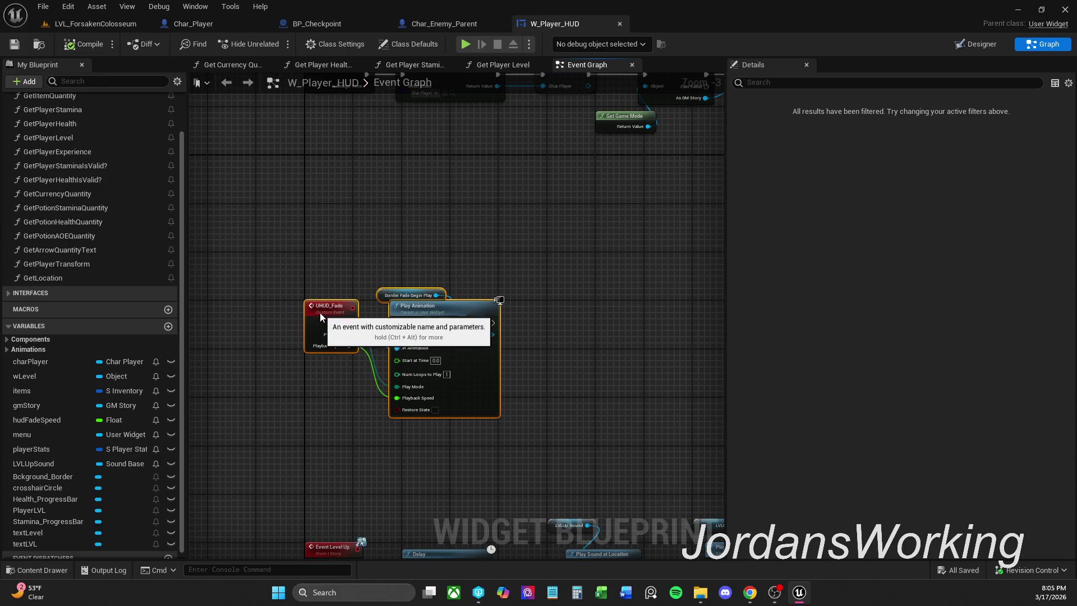
key(q)
click(337, 241)
scroll(338, 237, down, 3)
scroll(336, 314, up, 4)
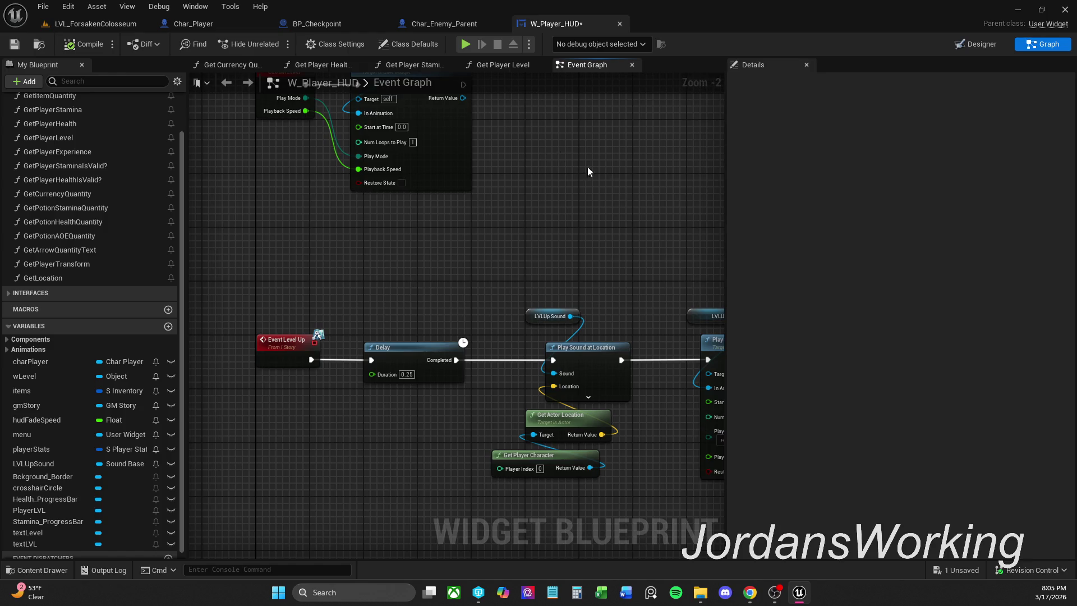
click(15, 44)
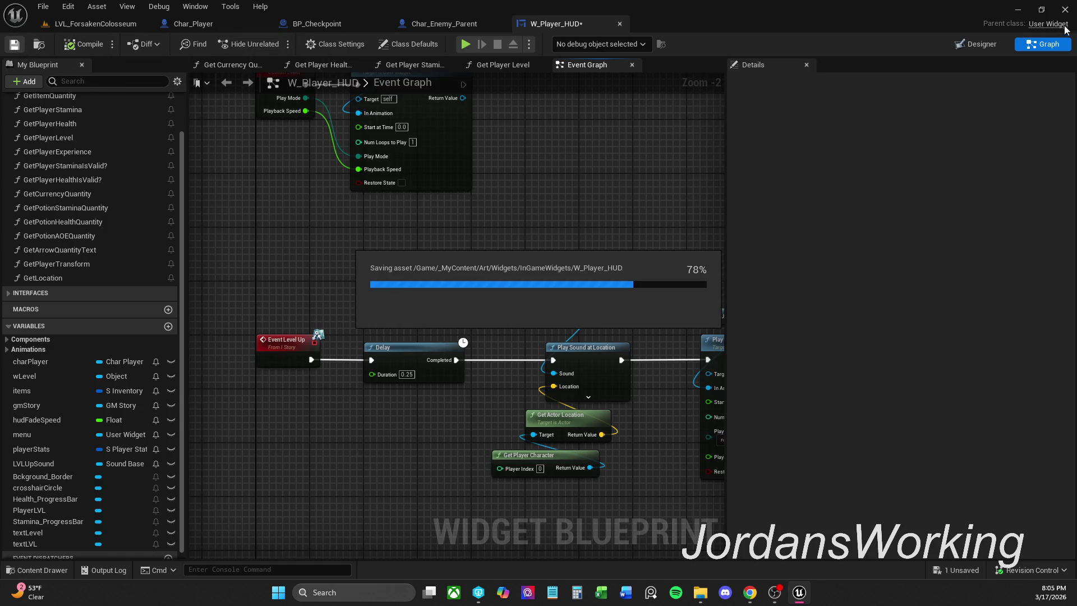
In the Designer, preview the LVLUp fade-in animation and rewind it to 0.00
click(976, 44)
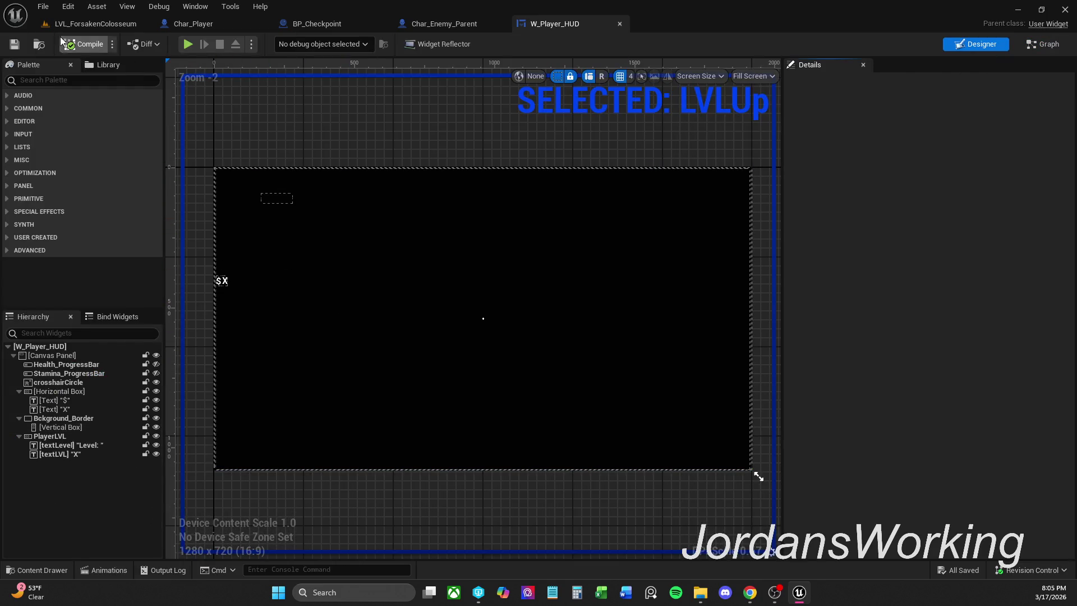
click(106, 570)
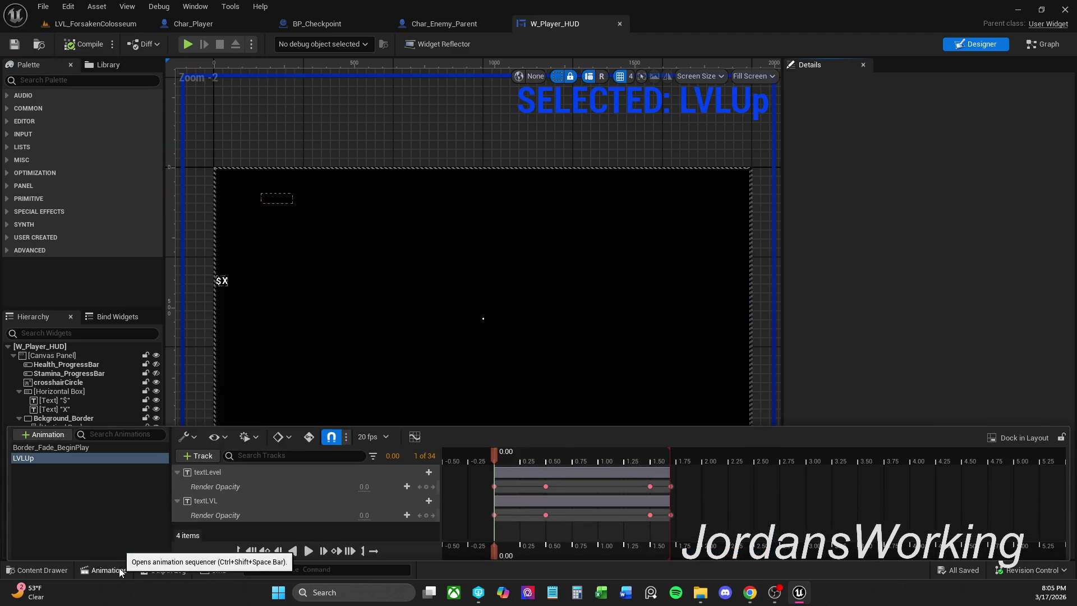
click(265, 395)
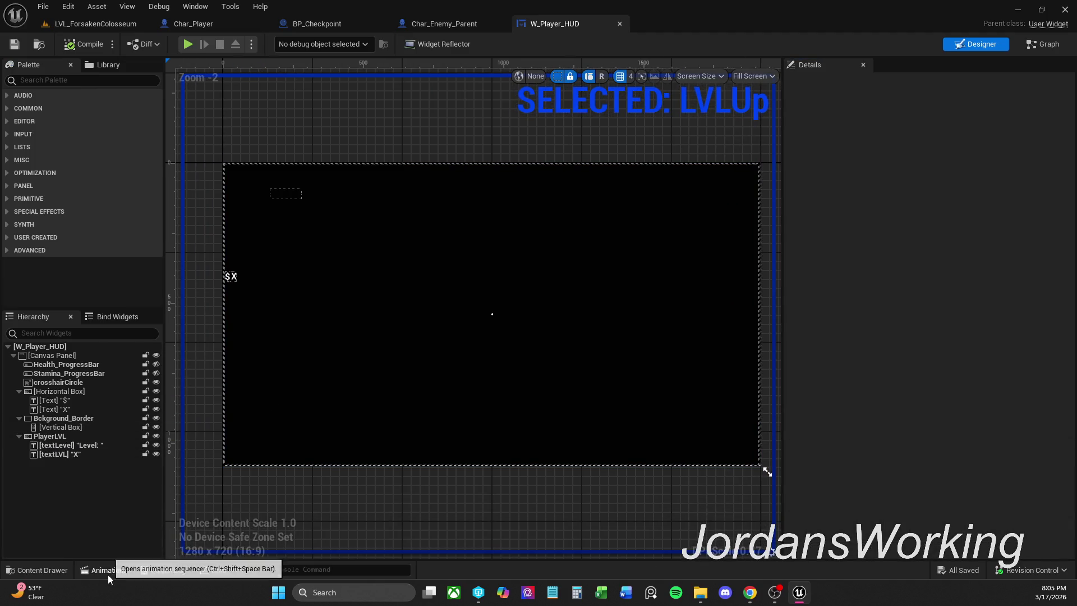
click(107, 570)
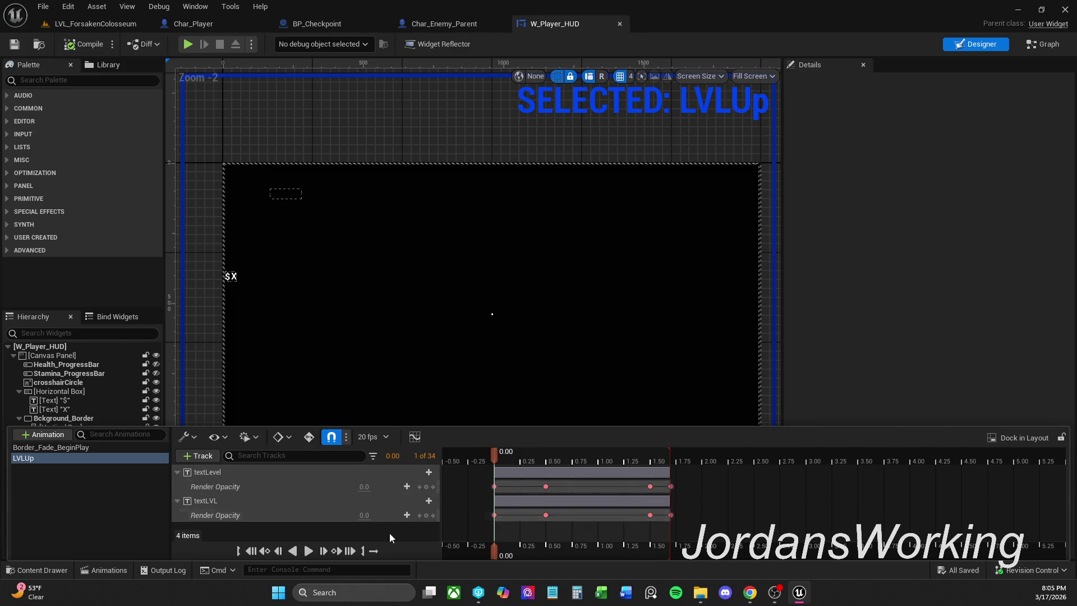
click(313, 554)
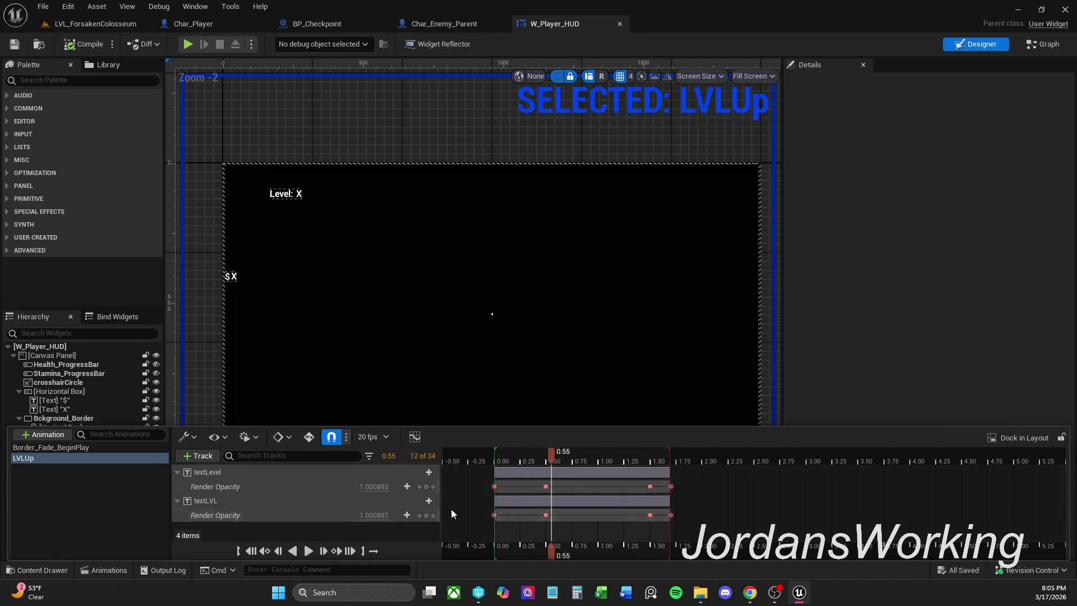
drag(558, 455, 493, 454)
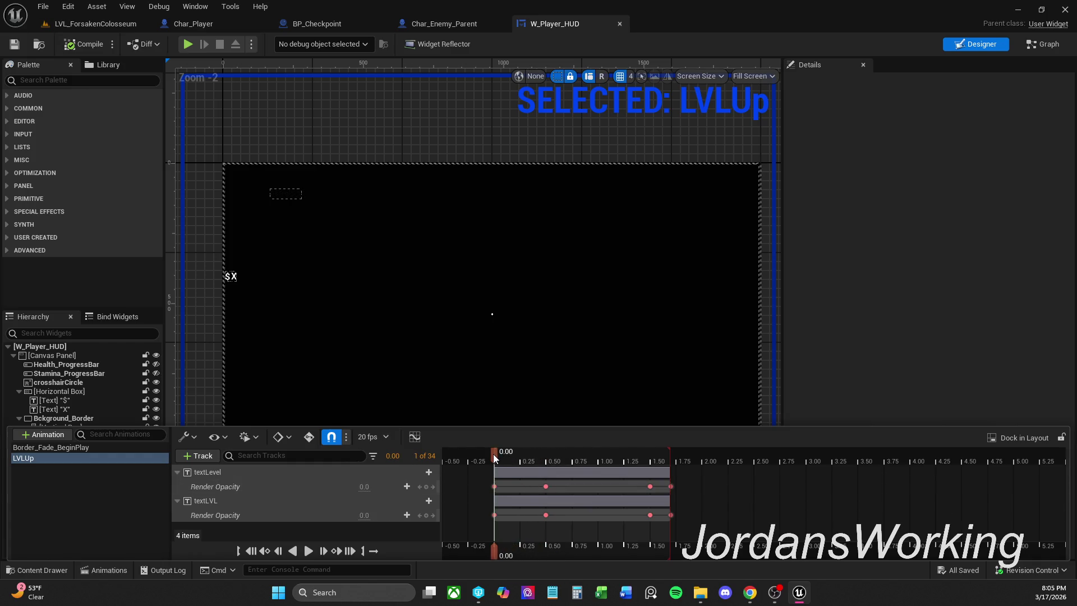
click(446, 375)
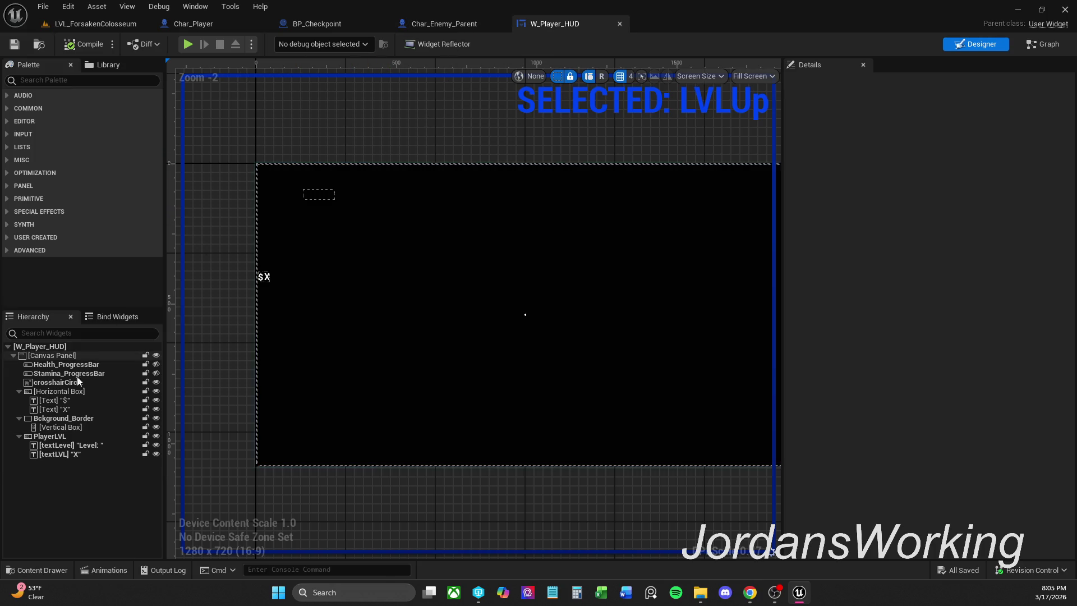
click(74, 446)
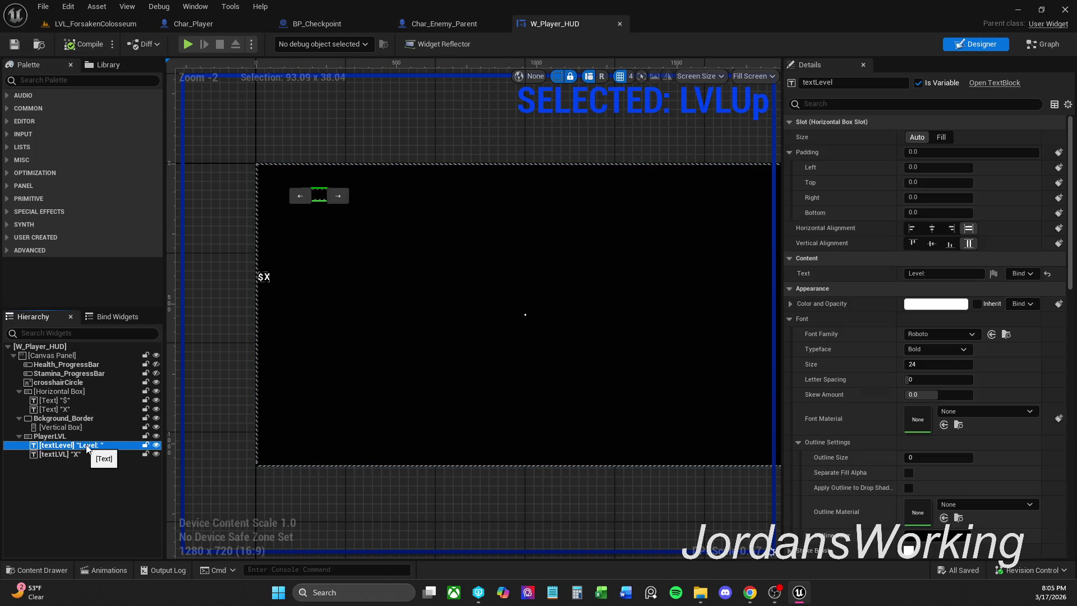
Reset textLevel's Render Opacity to 1.0 via an 'opac' Details search, undoing textLVL's change
click(968, 103)
text(opa)
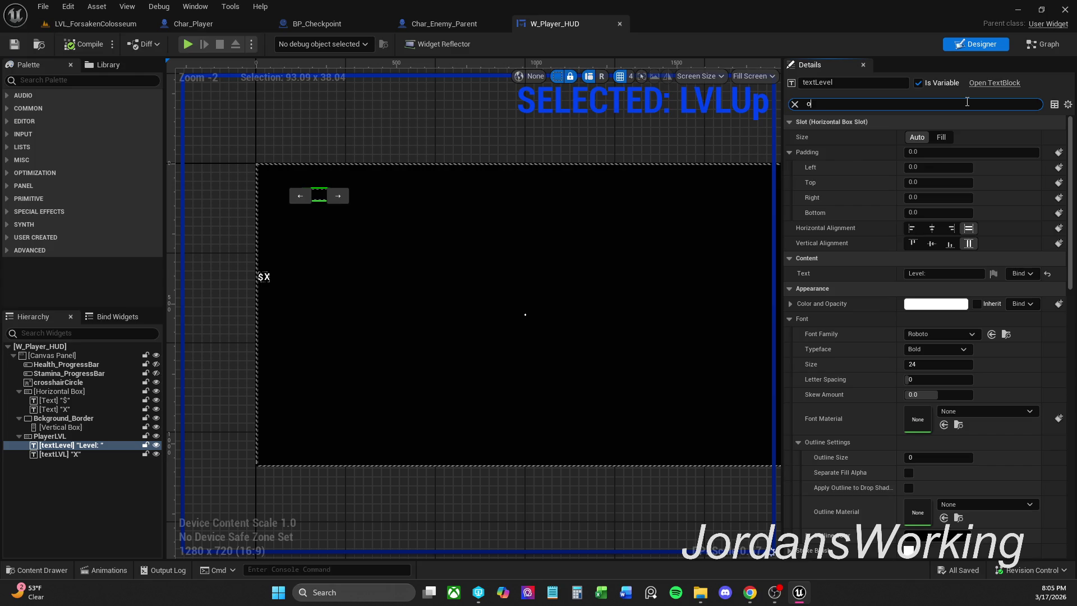
text(c)
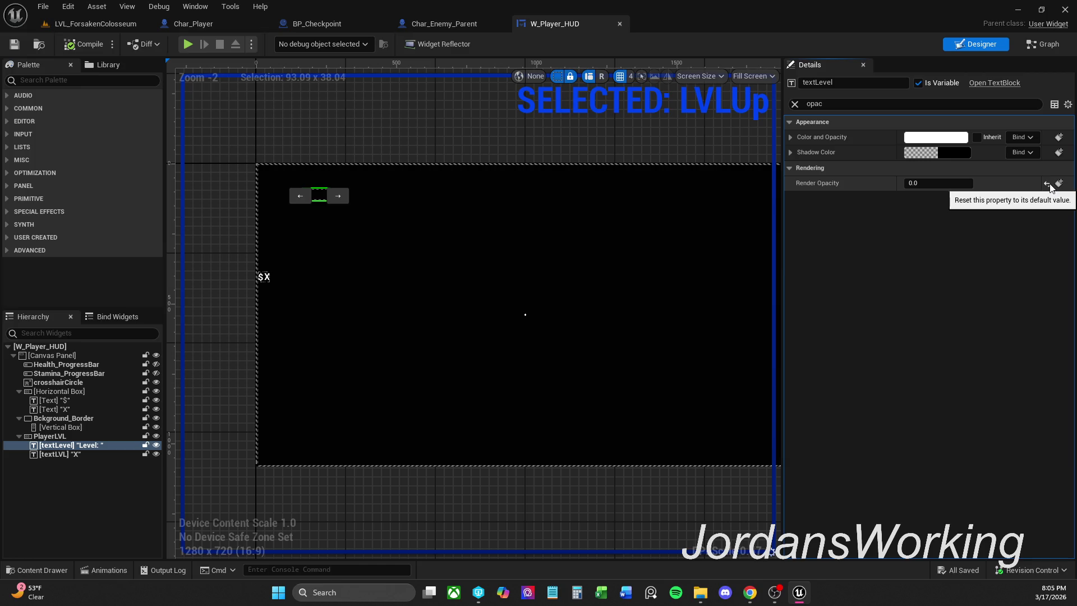
click(1047, 184)
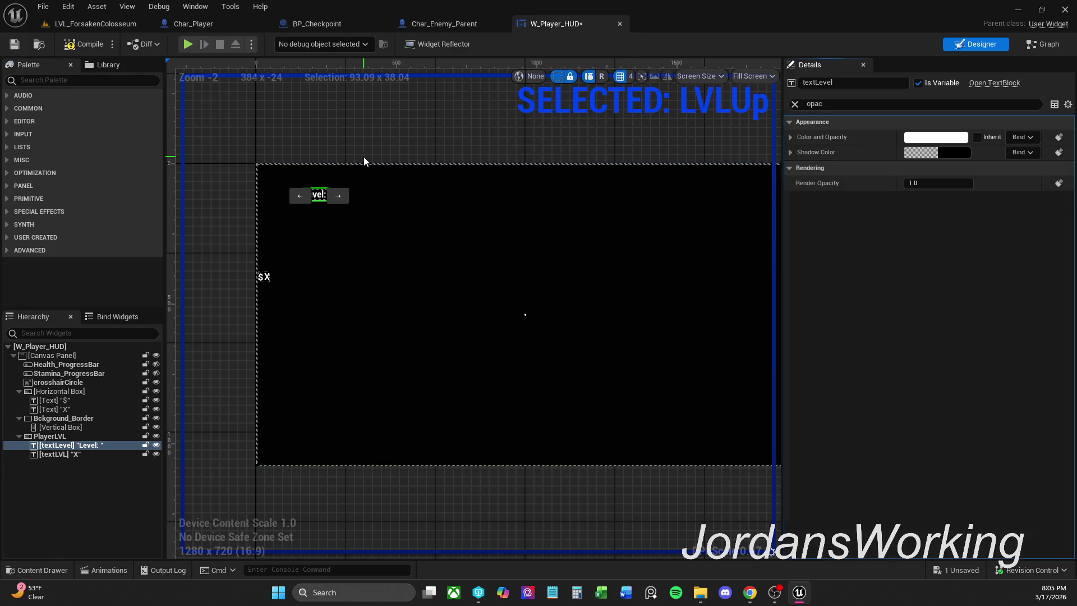
click(331, 197)
click(332, 197)
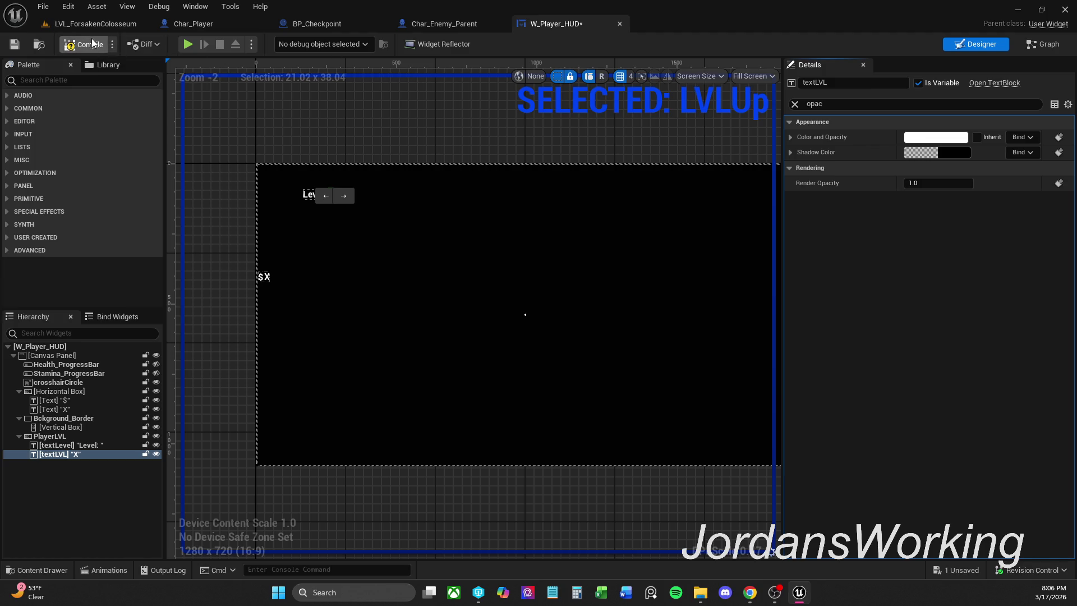
key(ctrl+z)
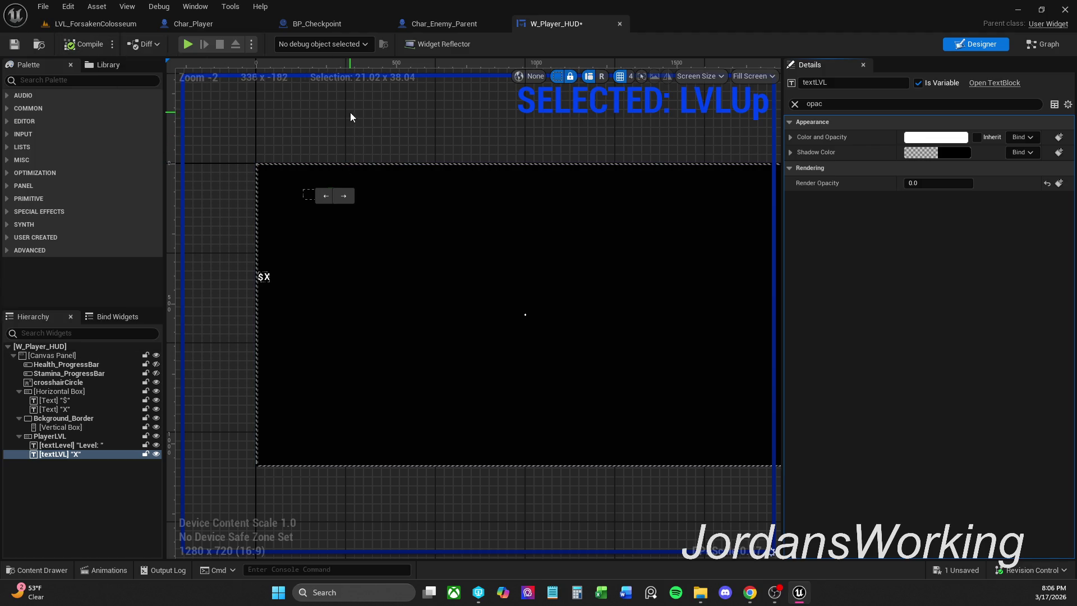
click(77, 569)
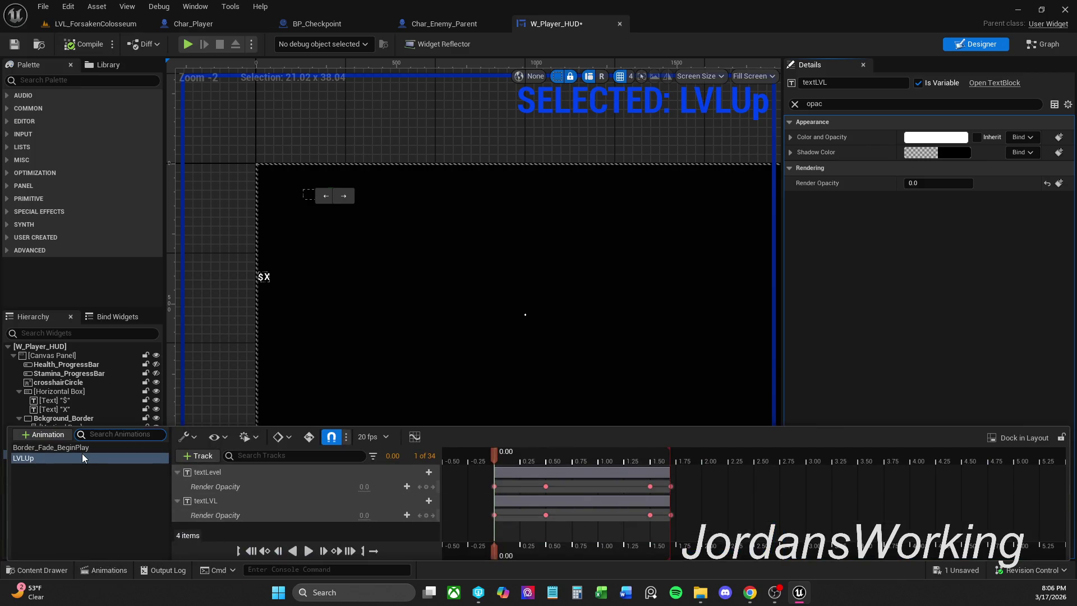
Inspect Border_Fade_BeginPlay, then select PlayerLVL and test-reset its Render Opacity
click(108, 447)
click(236, 314)
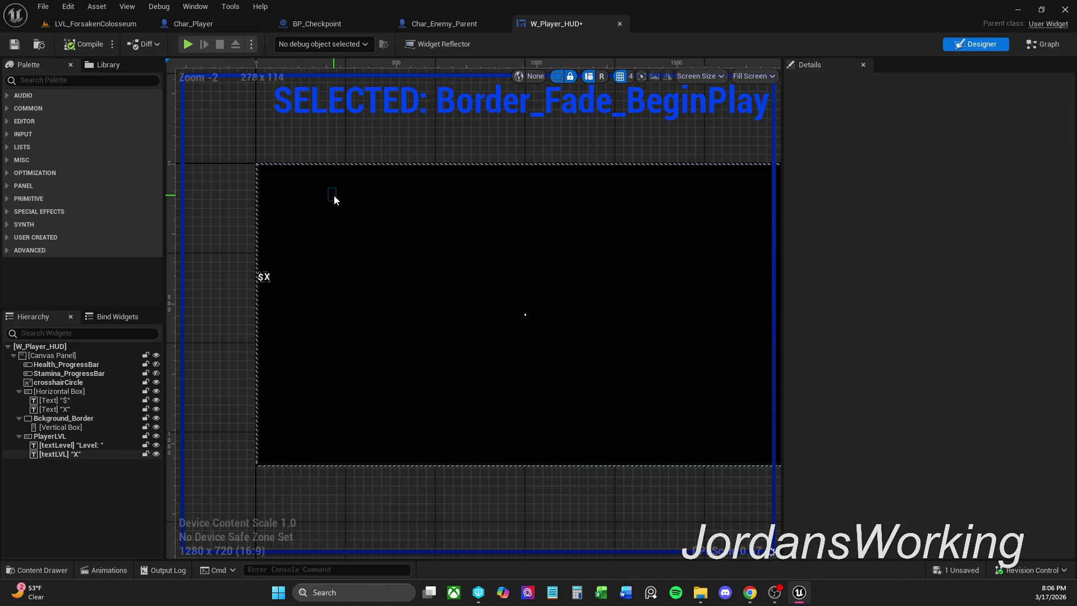
click(86, 447)
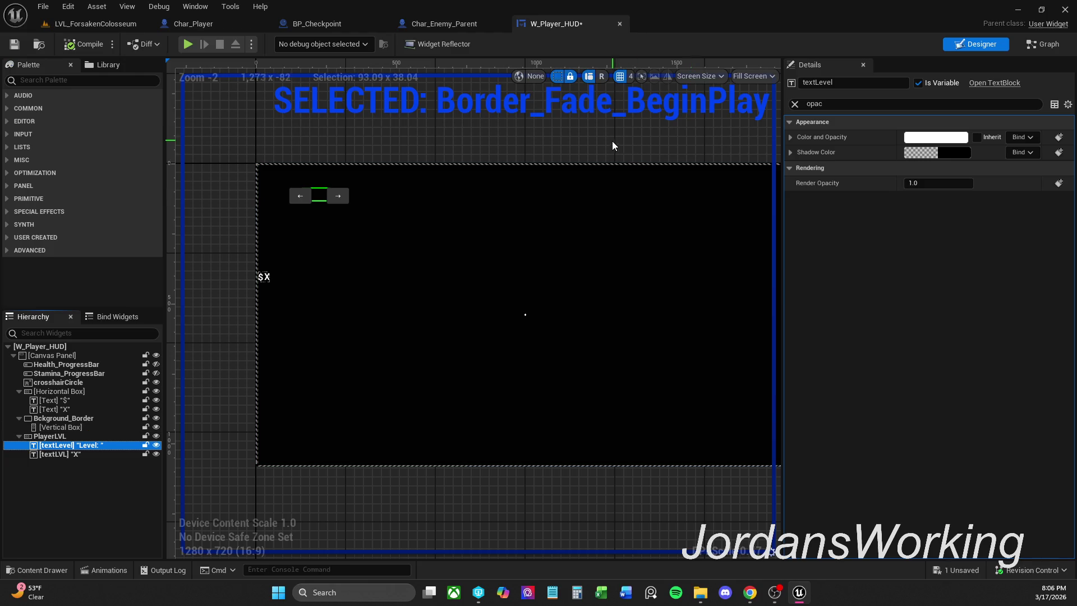
click(577, 176)
click(50, 436)
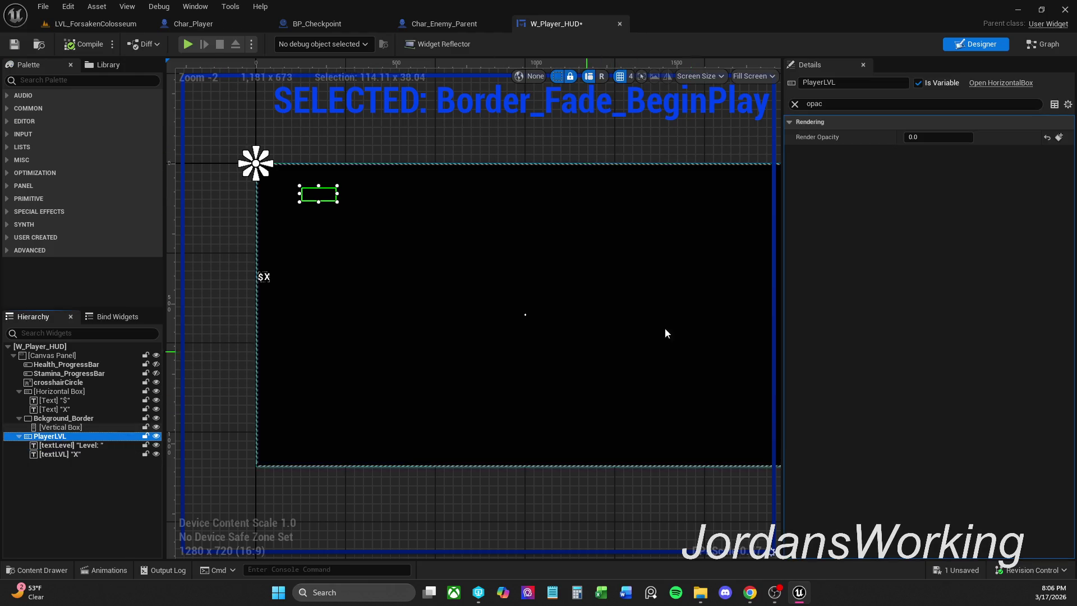
click(1047, 138)
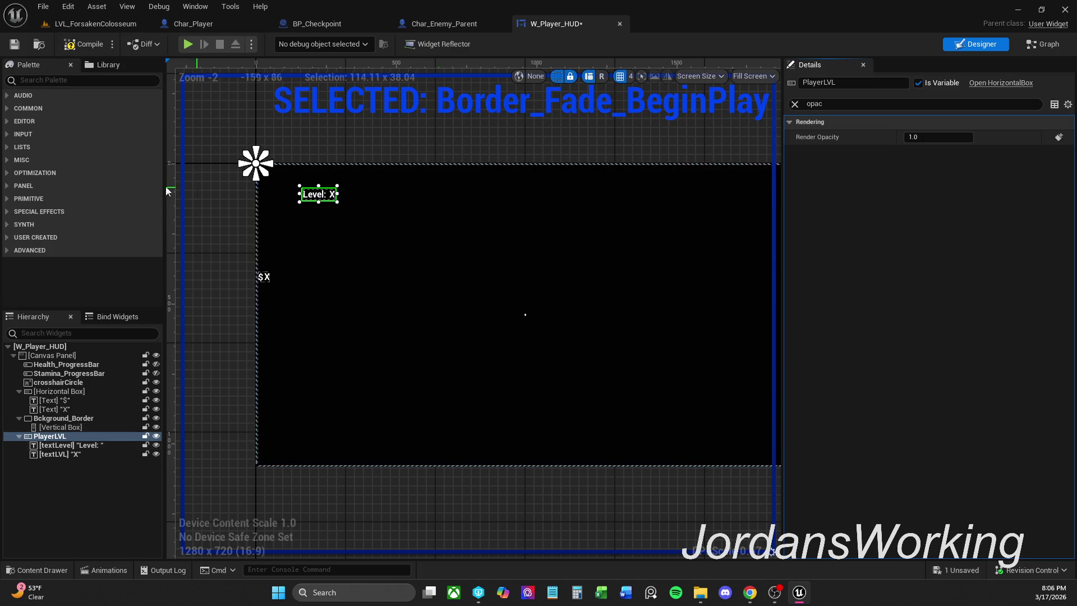
Compile and save W_Player_HUD, then return to its Designer with Animations showing
click(83, 44)
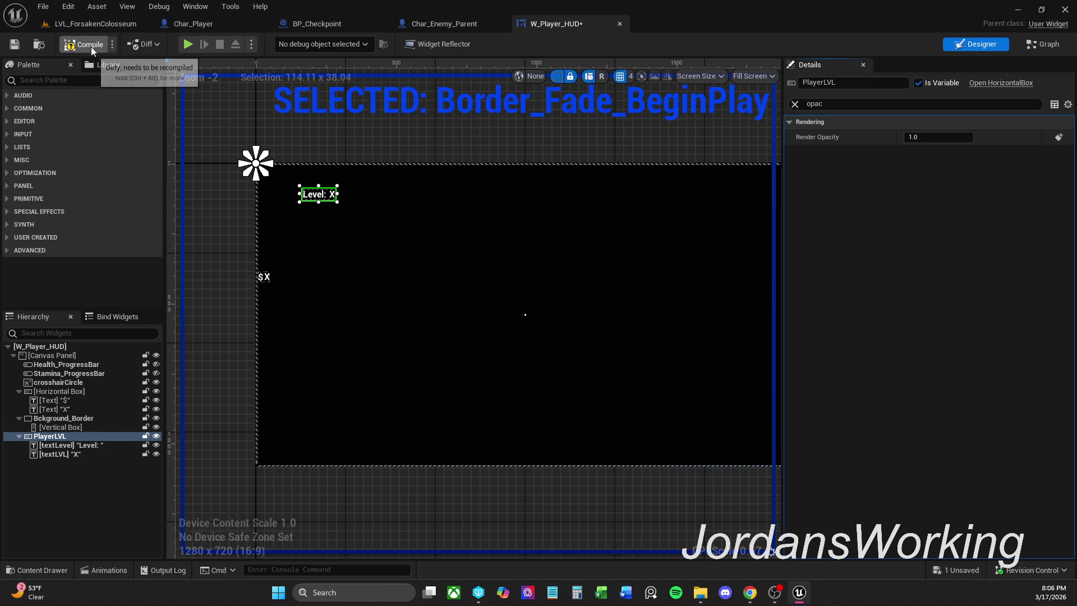
click(14, 44)
click(116, 25)
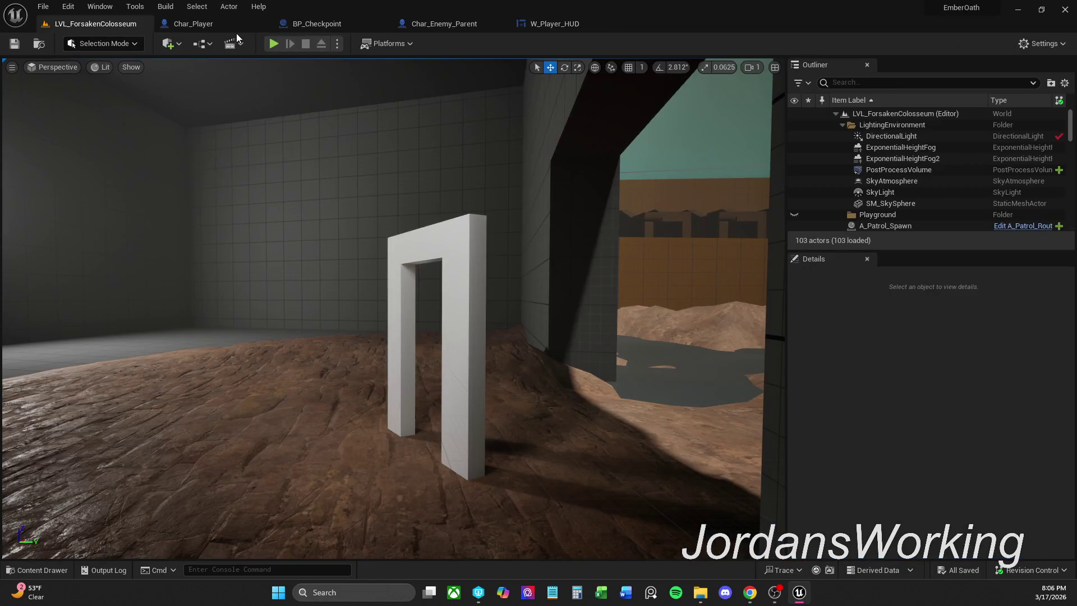
click(573, 24)
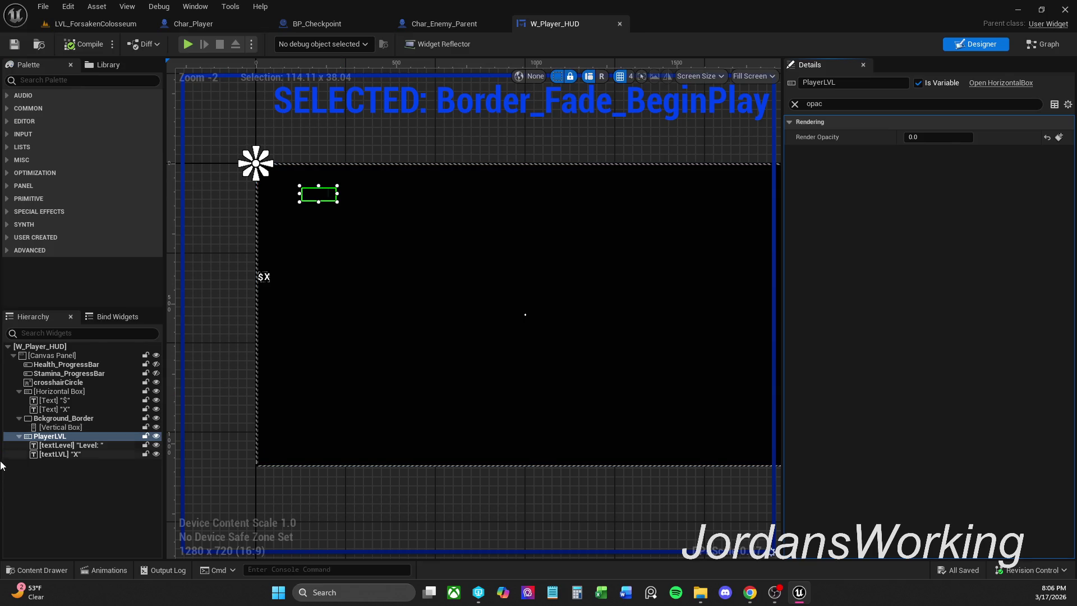
click(110, 570)
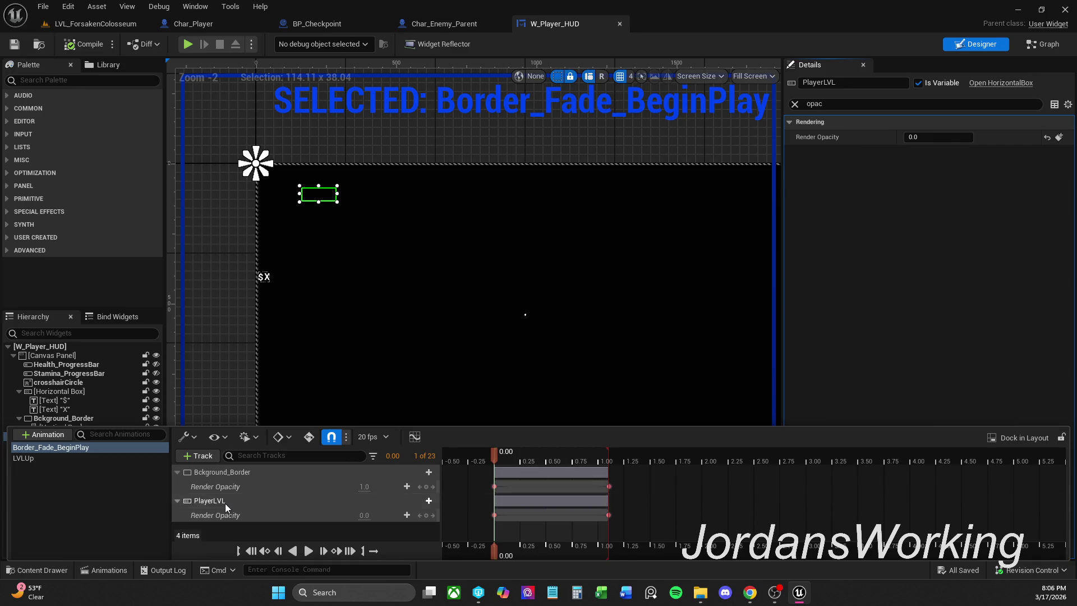
Delete the PlayerLVL track from the Border_Fade_BeginPlay animation
click(225, 503)
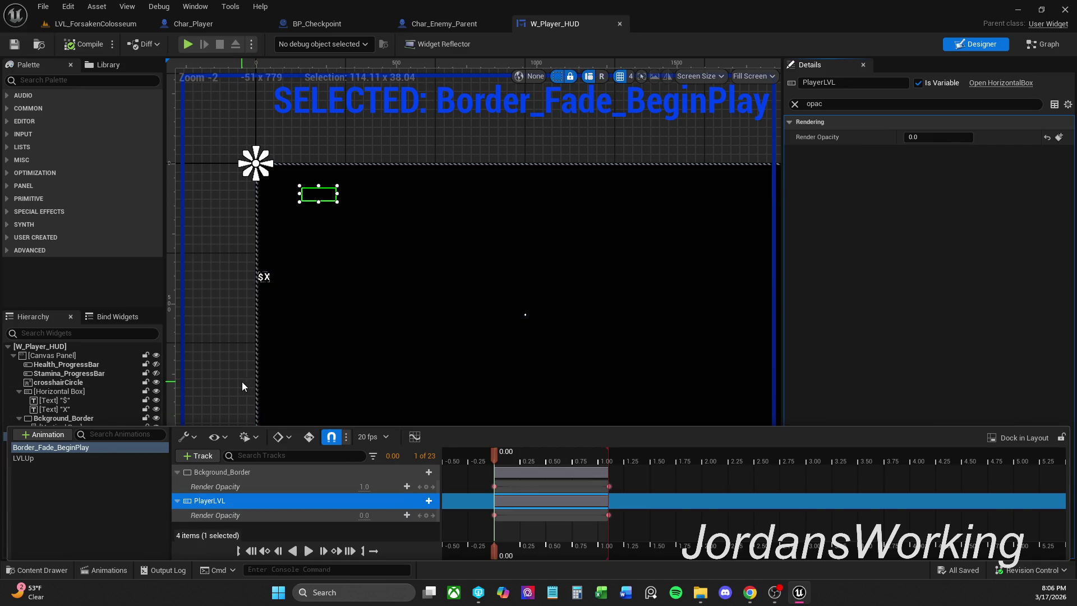
click(242, 381)
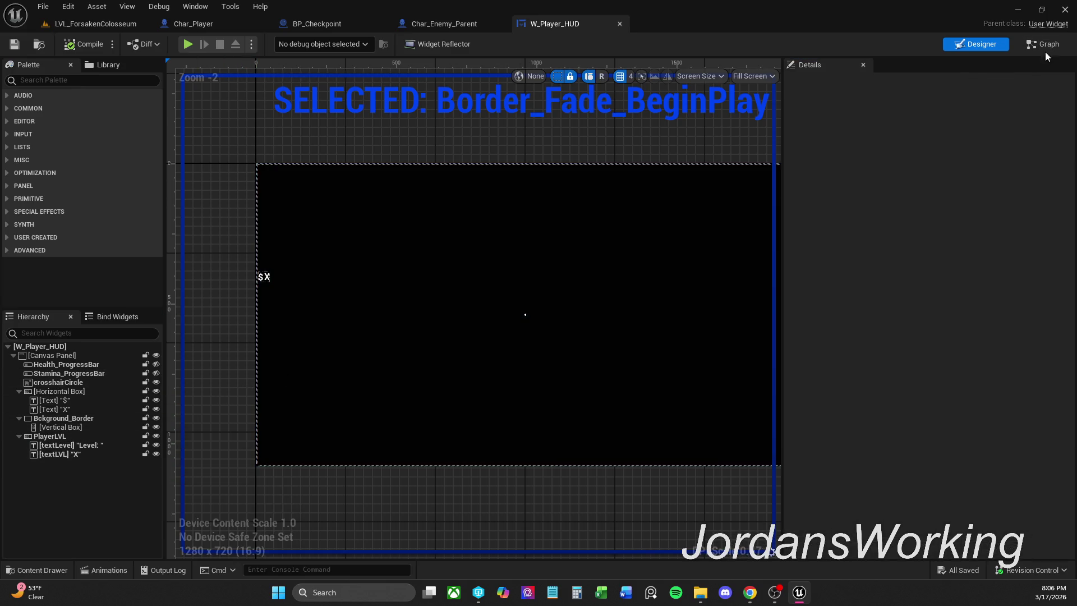
click(125, 571)
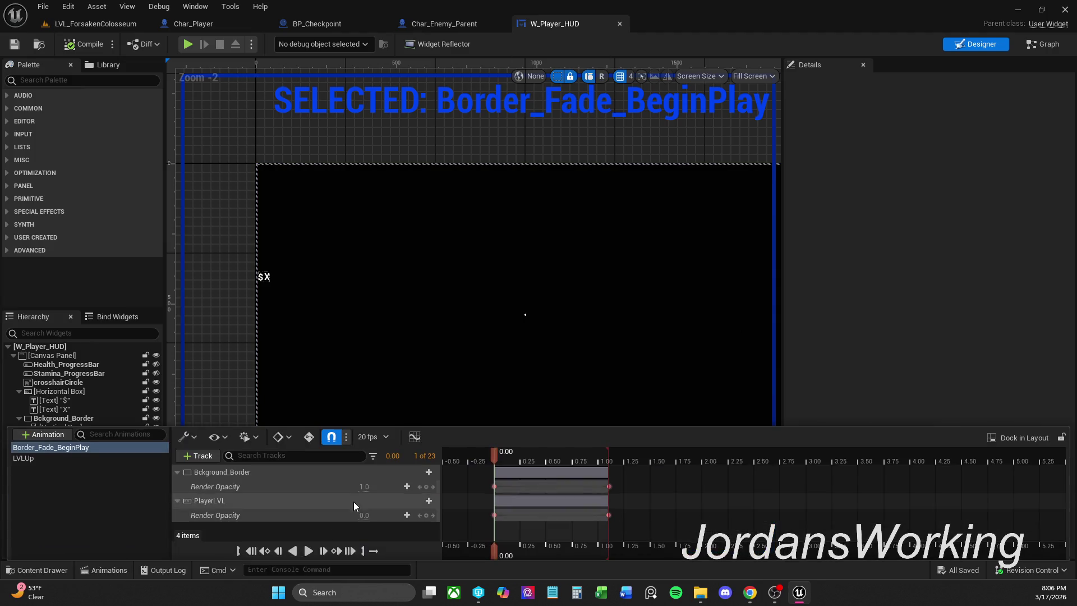
click(231, 505)
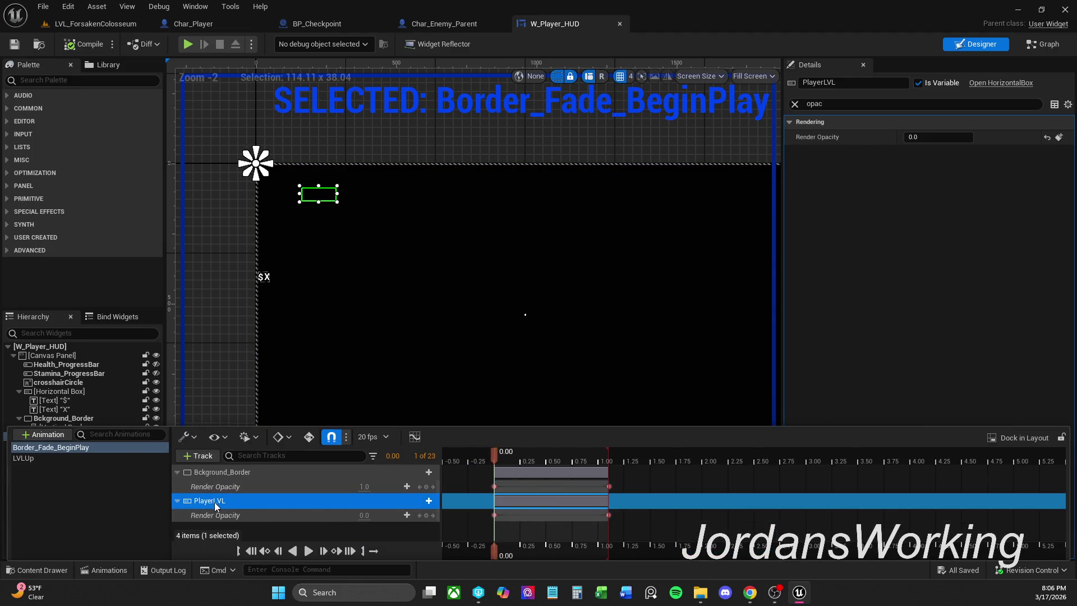
key(Delete)
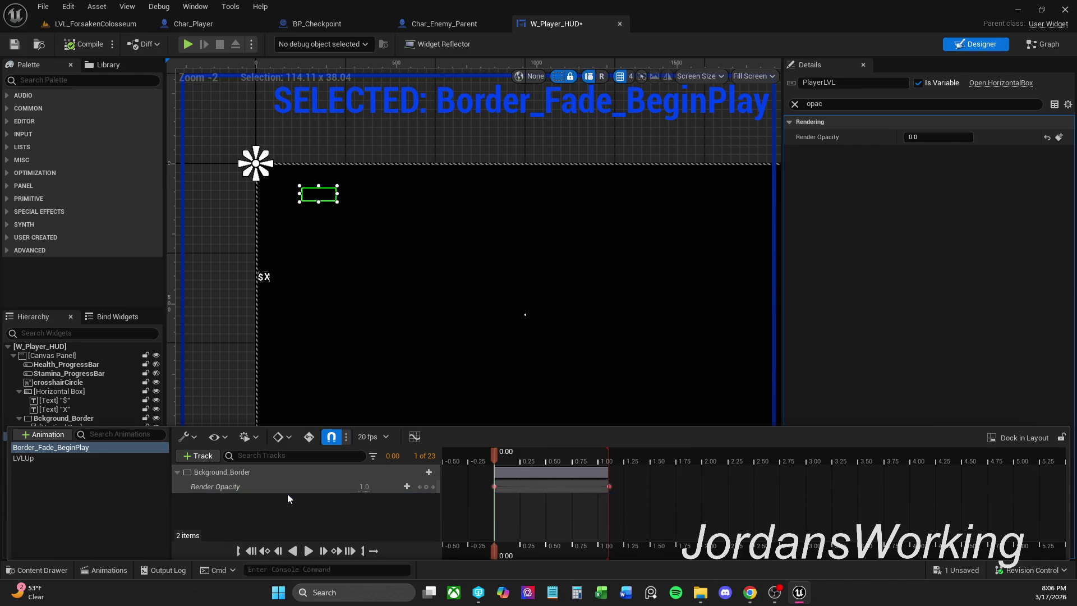
Restore the PlayerLVL opacity track with undo and switch to the LVLUp animation
click(248, 473)
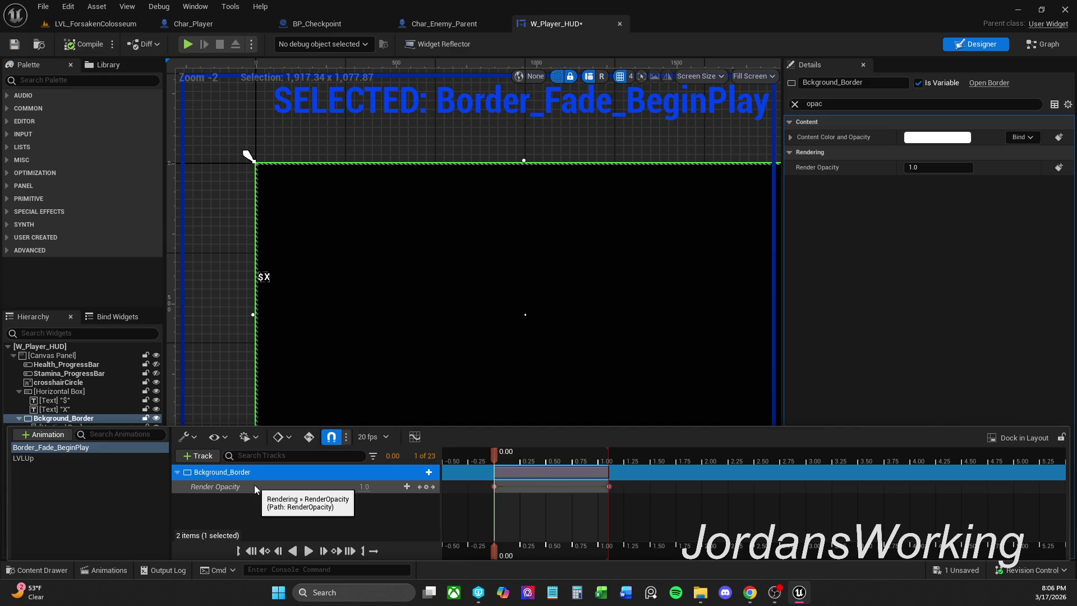
click(196, 378)
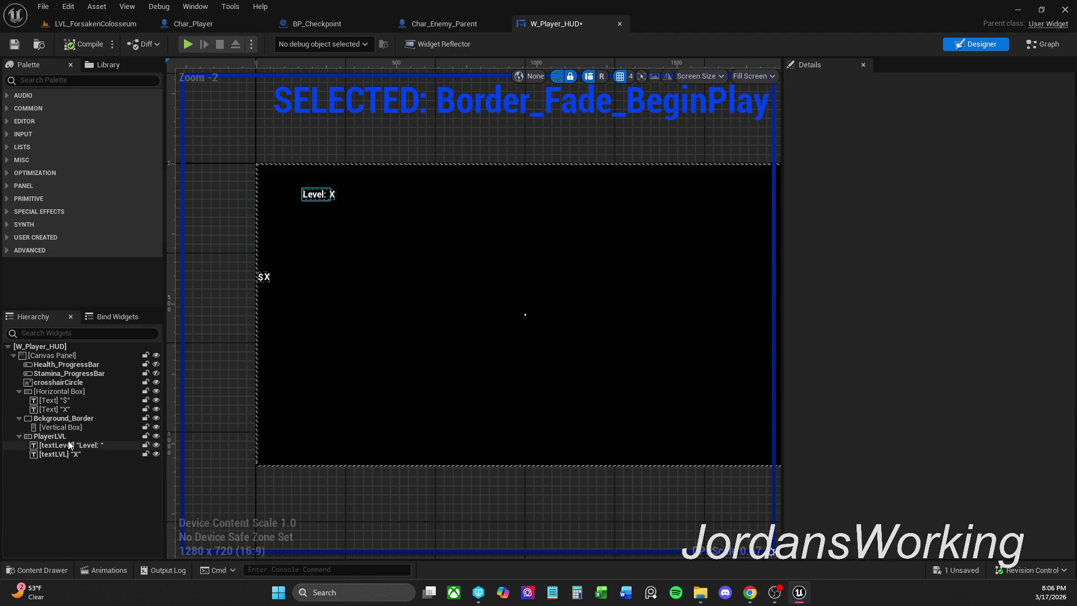
click(64, 436)
click(105, 570)
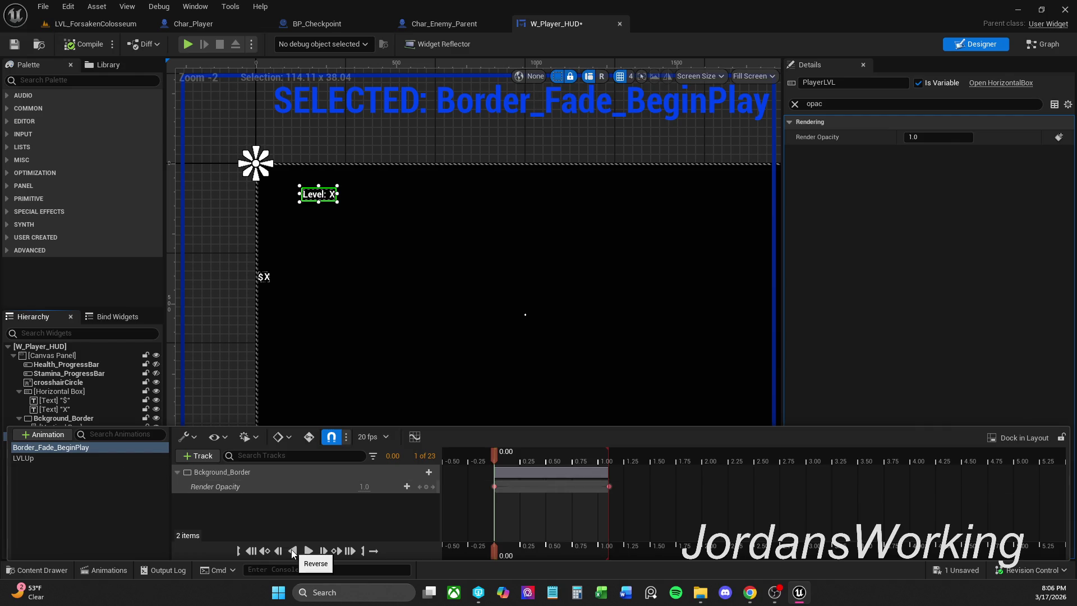
key(ctrl+z)
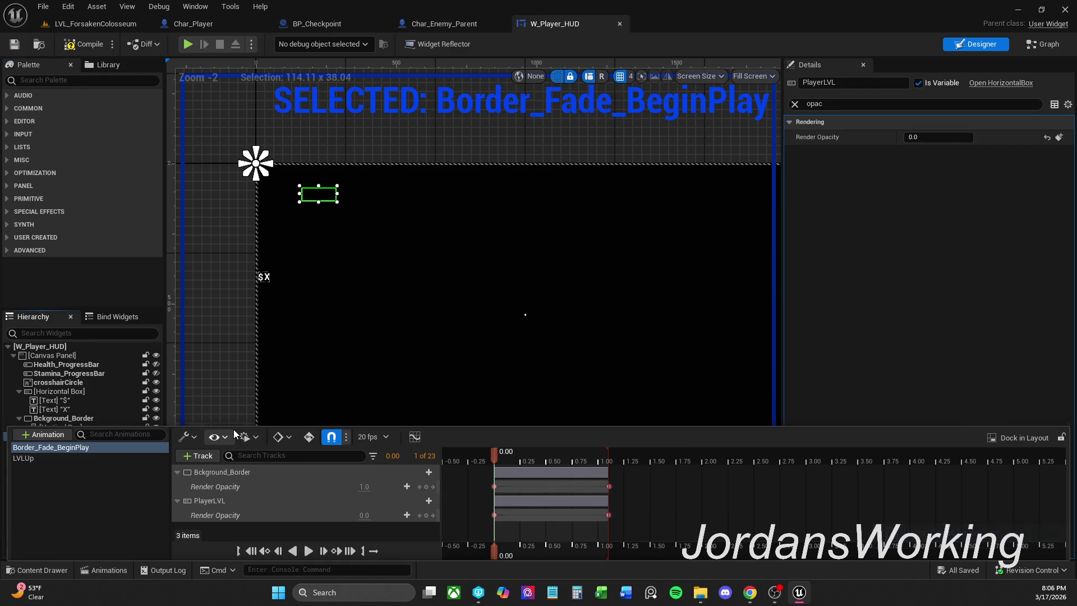
click(74, 458)
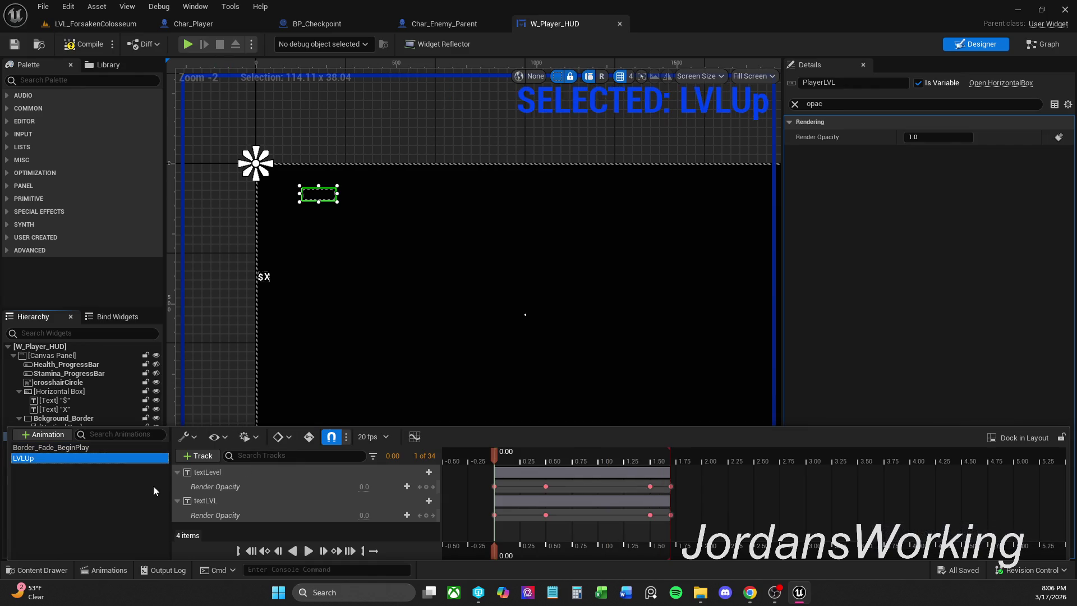
Preview and rewind the LVLUp fade-in, test-play the level, then return to W_Player_HUD
click(238, 389)
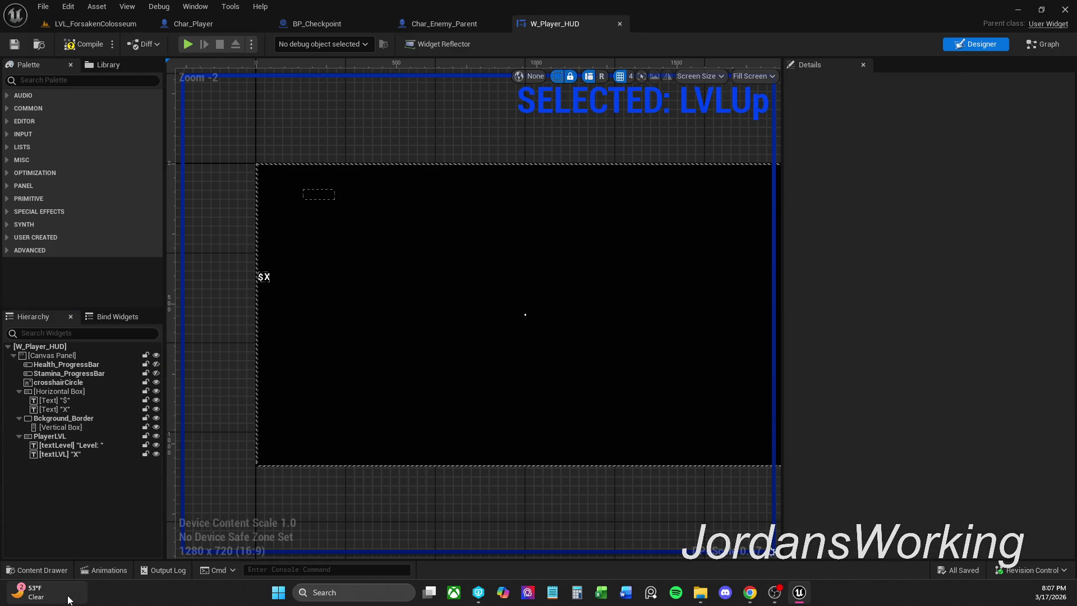
click(98, 572)
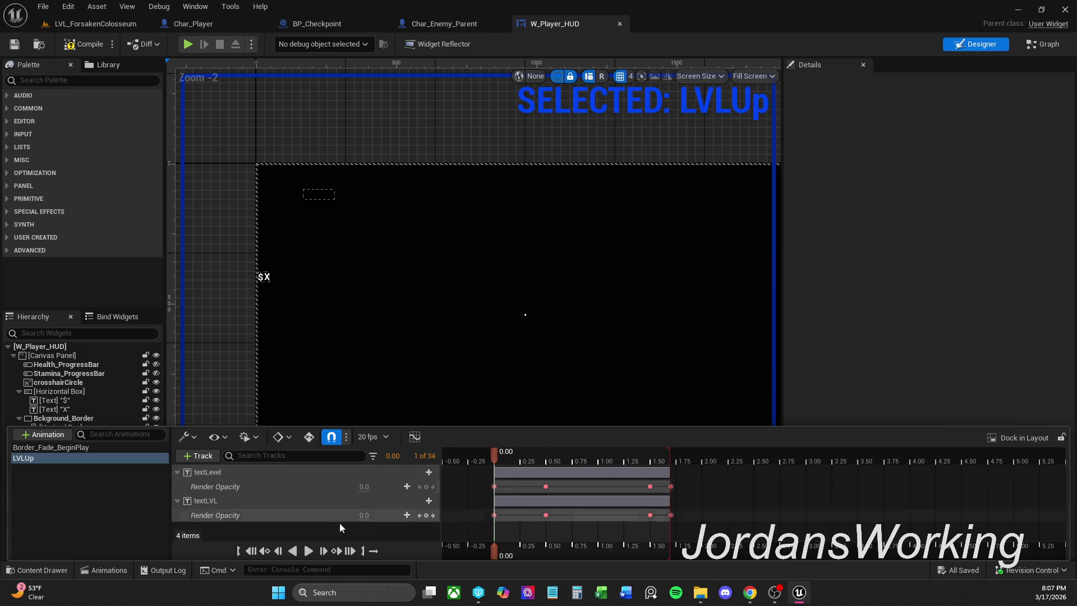
click(307, 551)
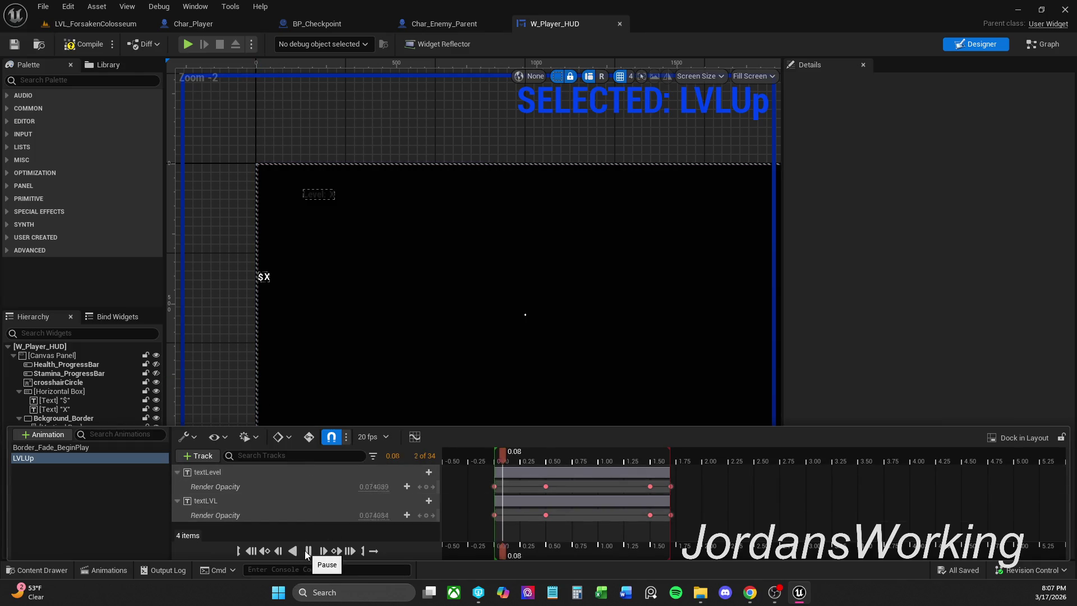
click(307, 550)
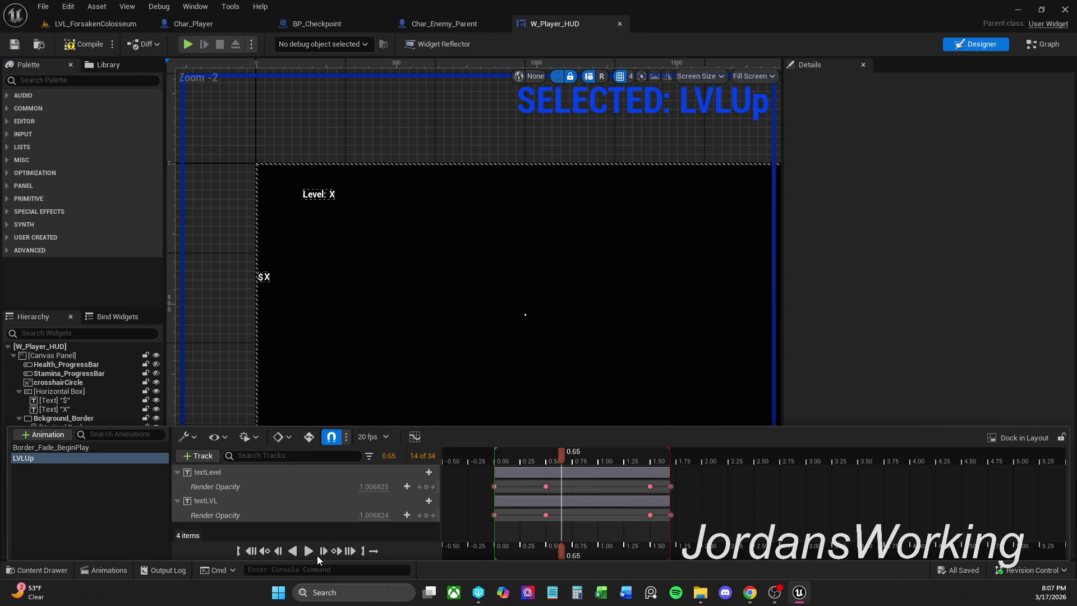
drag(563, 456, 497, 453)
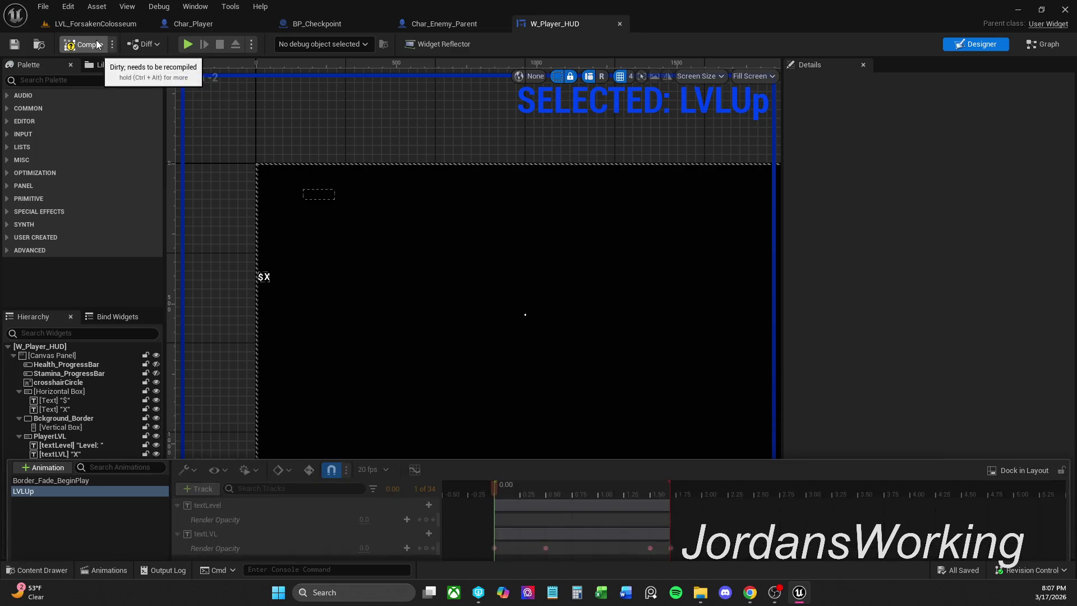
click(133, 25)
click(274, 44)
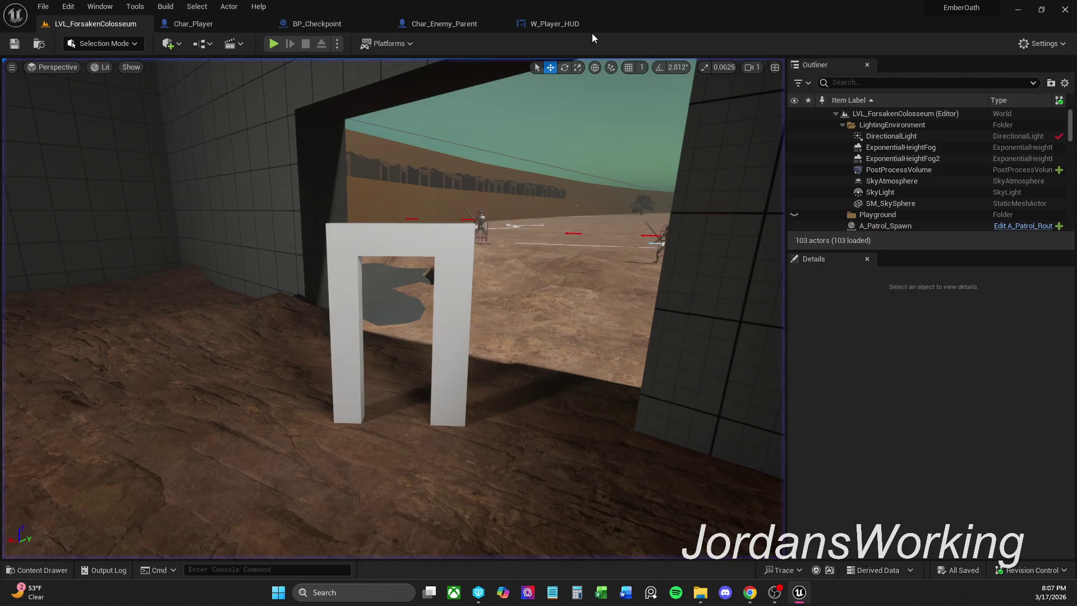
click(569, 24)
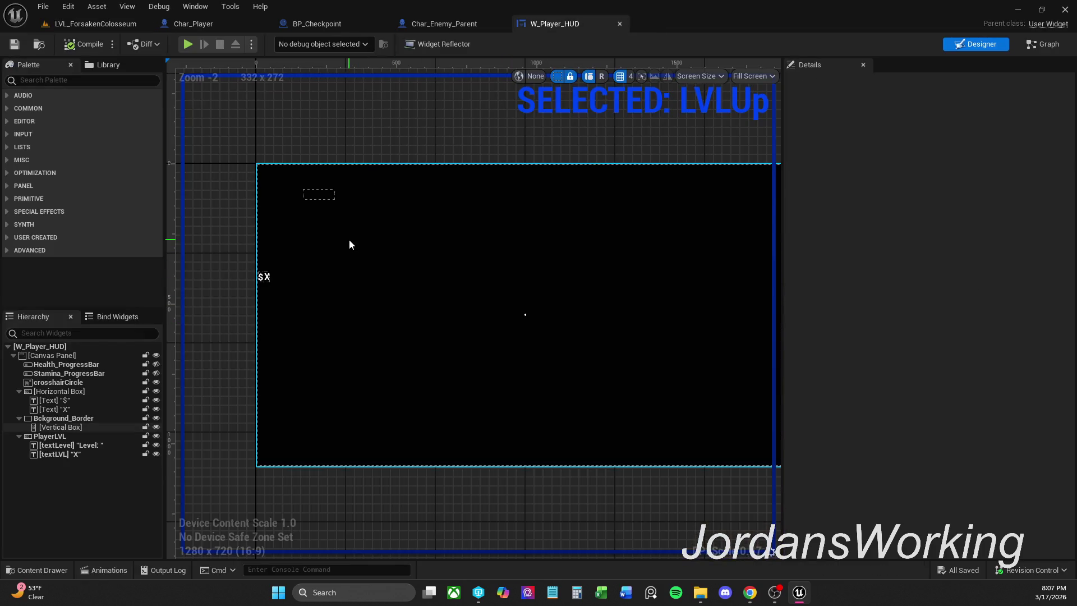
click(1043, 51)
mouse_move(655, 330)
mouse_down()
mouse_move(513, 288)
mouse_move(609, 310)
mouse_move(587, 217)
mouse_move(502, 386)
mouse_up()
scroll(508, 261, down, 2)
mouse_move(570, 322)
mouse_down()
mouse_move(419, 319)
mouse_move(558, 505)
mouse_move(518, 533)
mouse_up()
scroll(547, 321, up, 3)
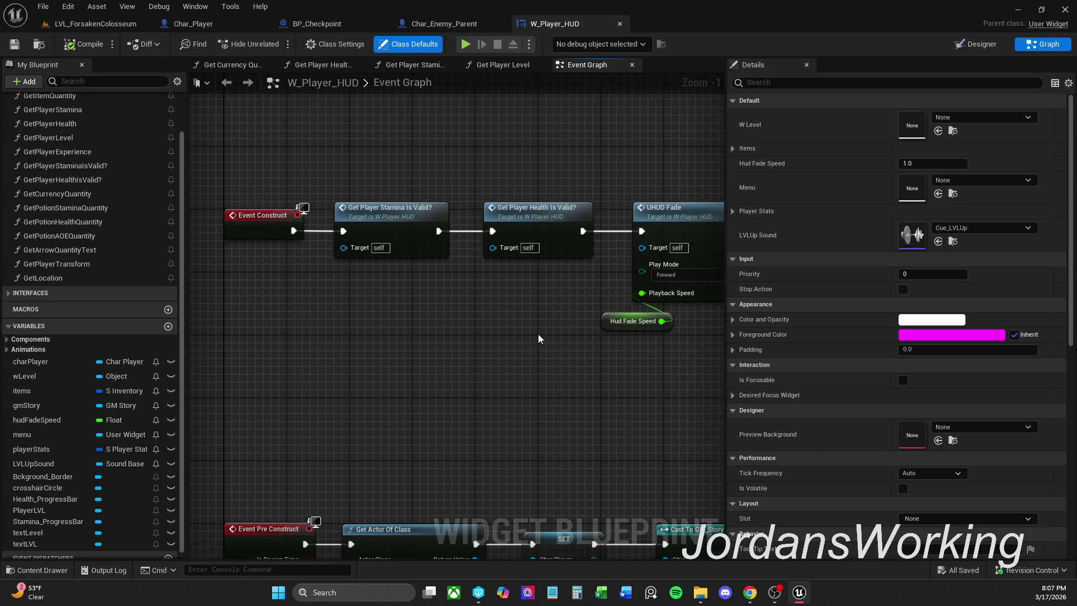
scroll(538, 338, down, 1)
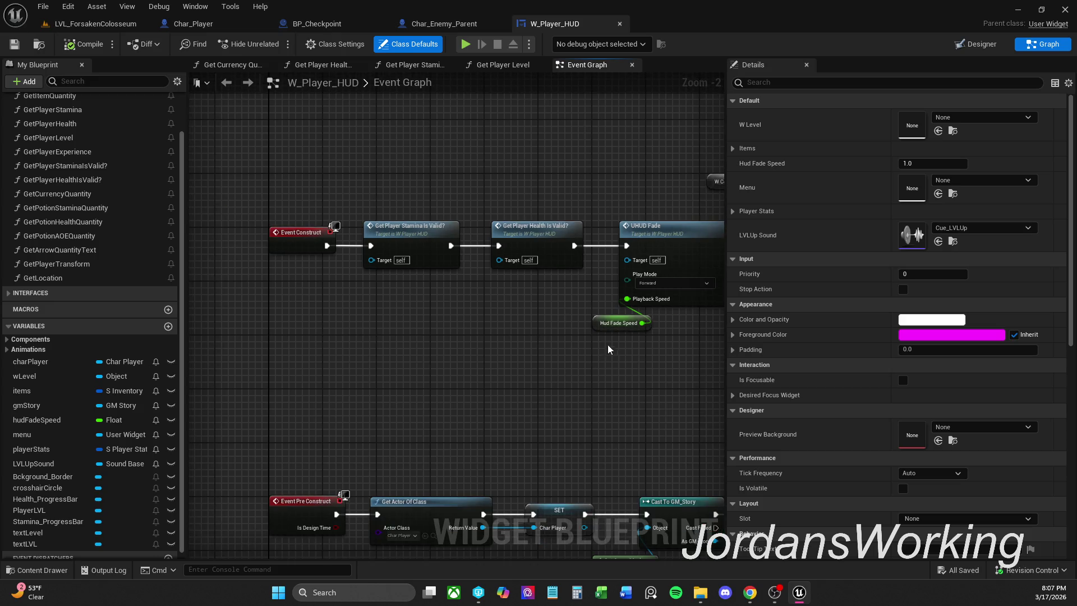
click(975, 44)
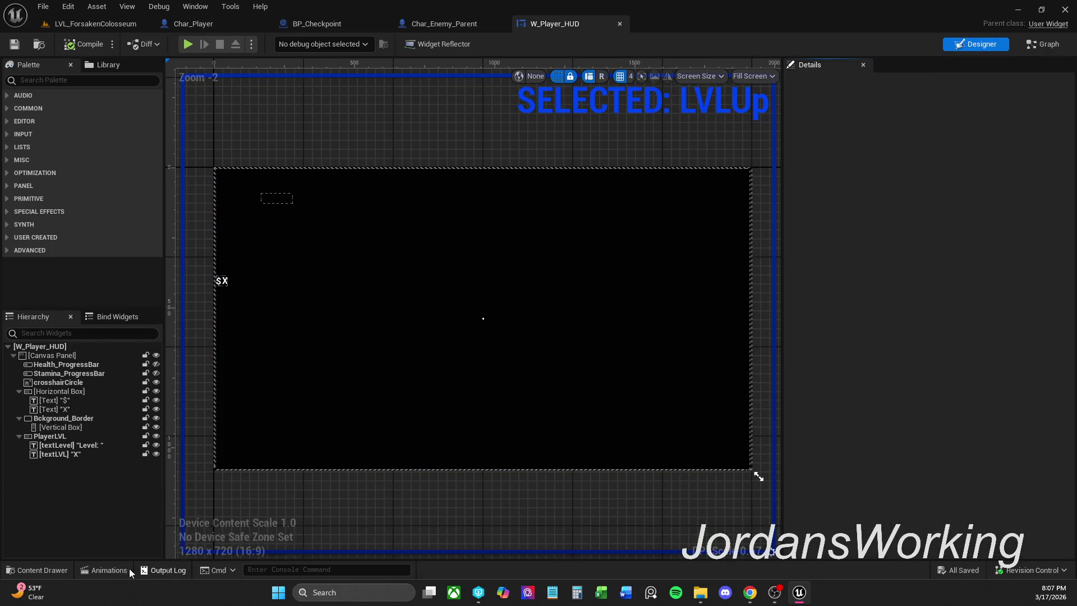
Scrub Border_Fade_BeginPlay to 1.10, showing PlayerLVL fading in as Bckground_Border fades out
click(110, 571)
click(73, 448)
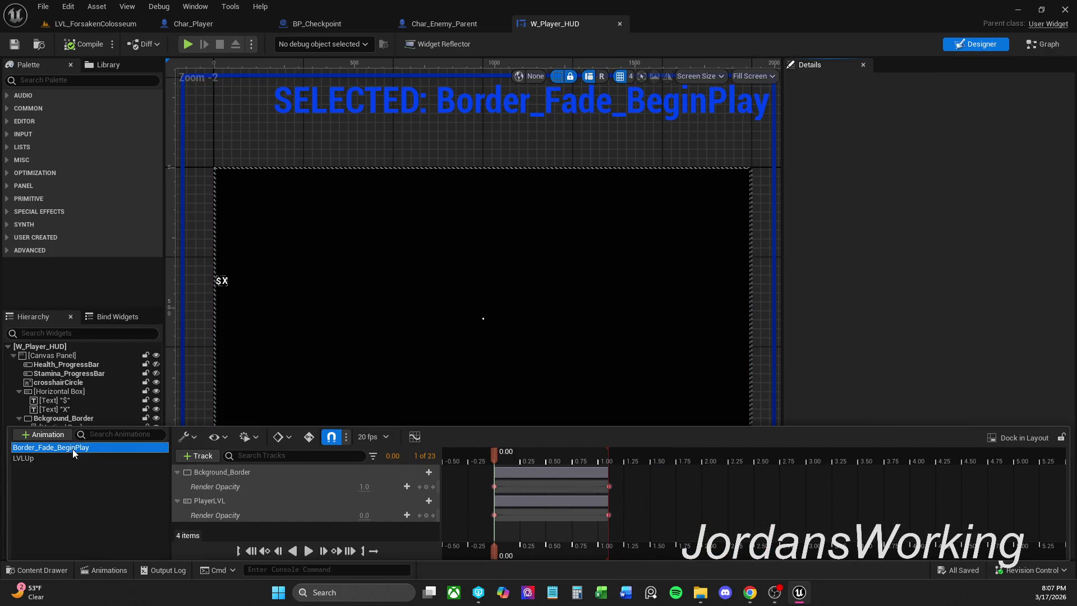
click(240, 500)
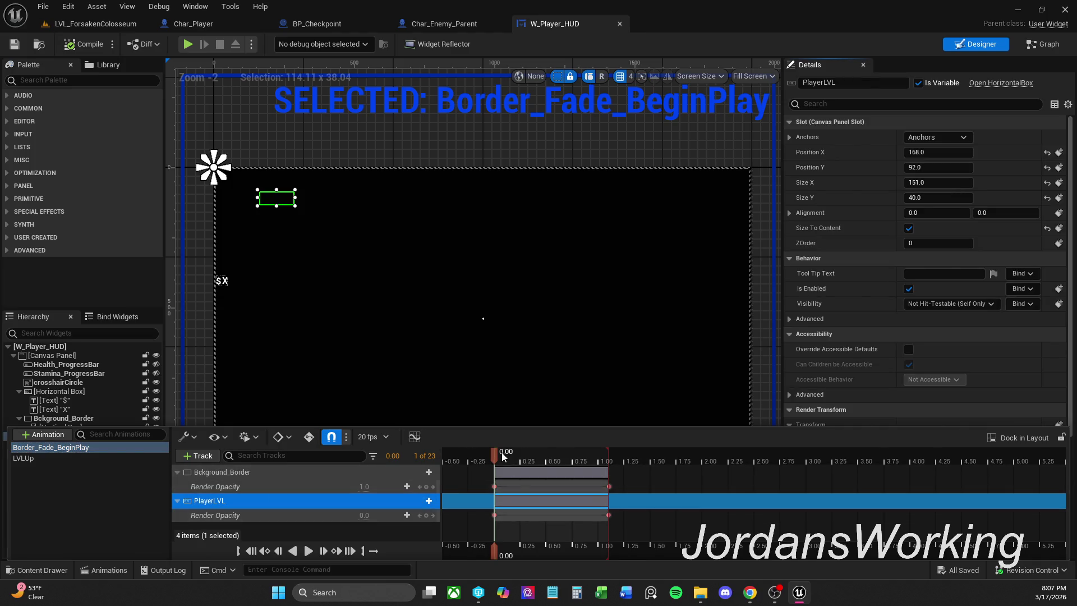
drag(496, 455, 611, 464)
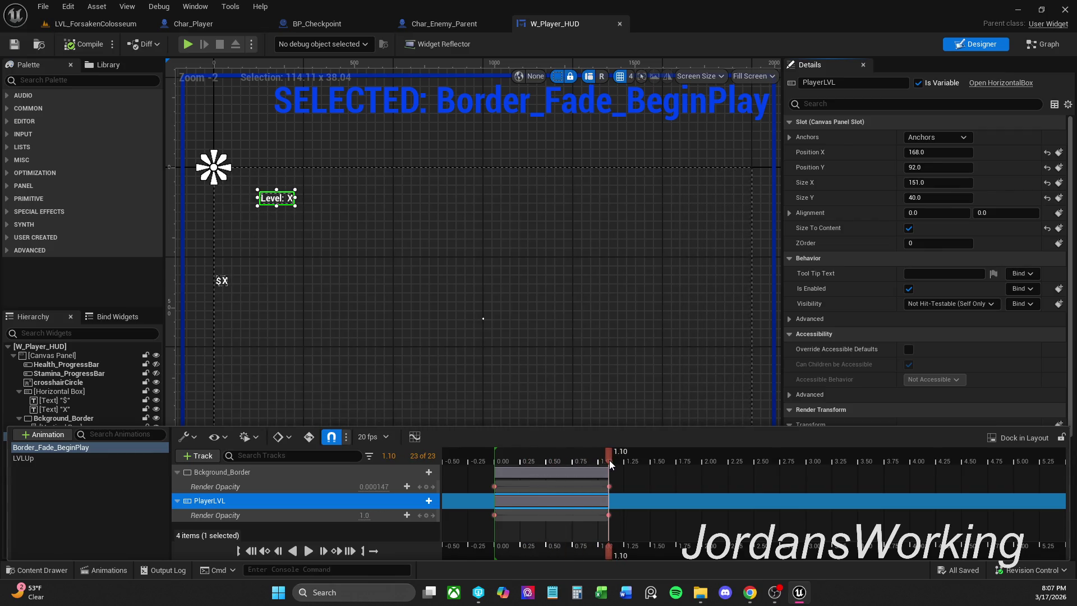
click(264, 486)
click(262, 502)
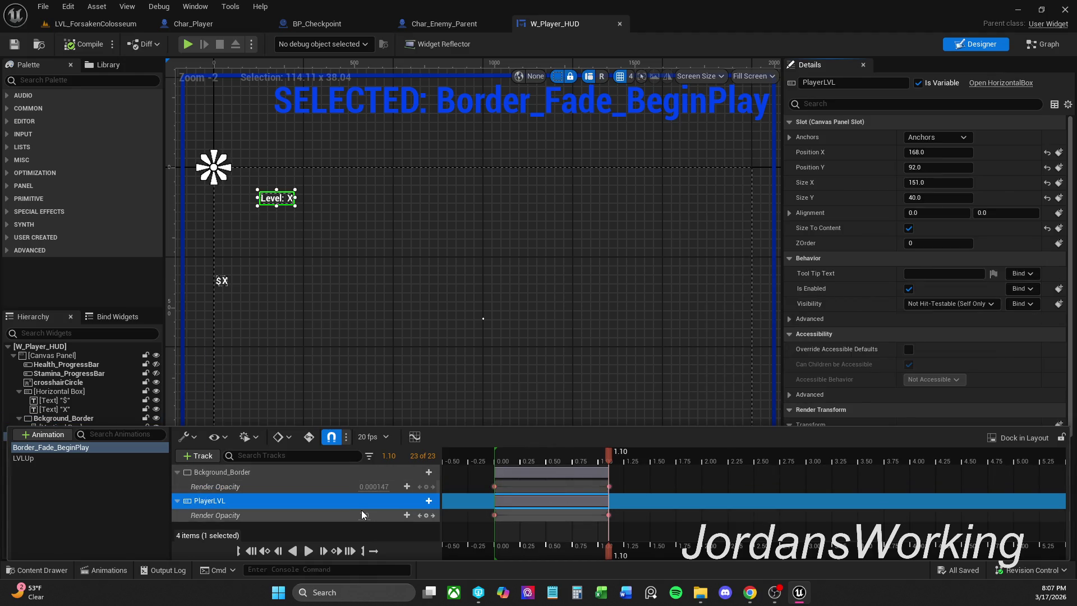
Delete the PlayerLVL track from Border_Fade_BeginPlay, save, and test-play the level
key(Delete)
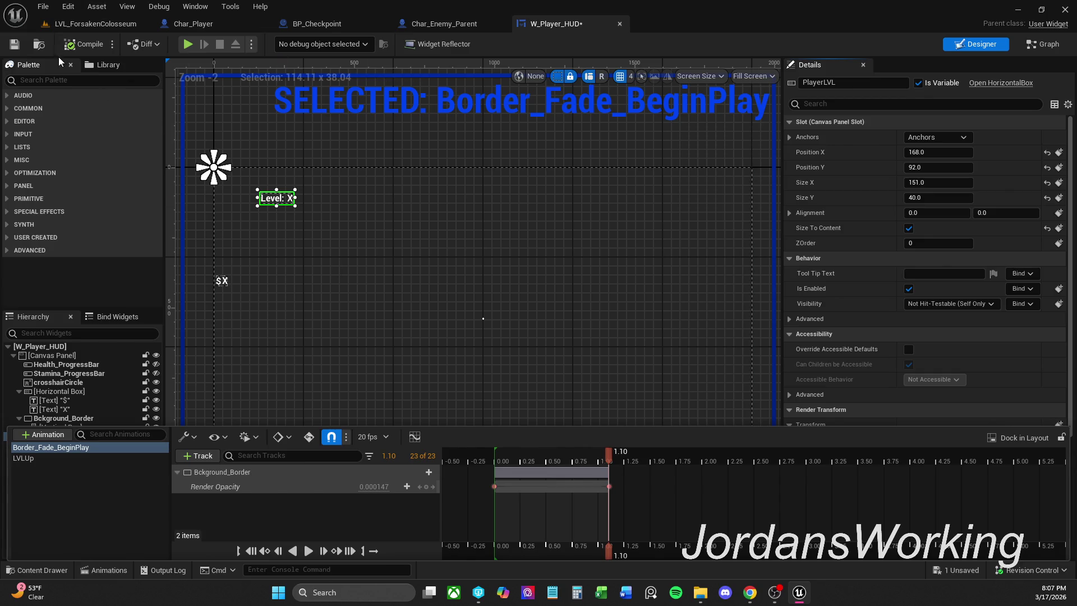
click(14, 44)
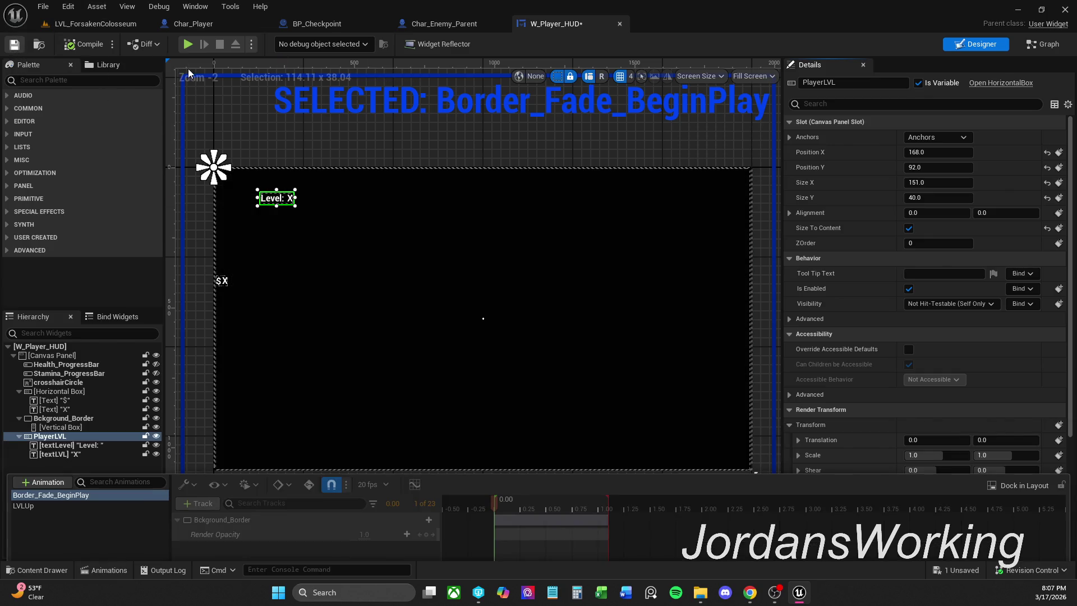
click(95, 24)
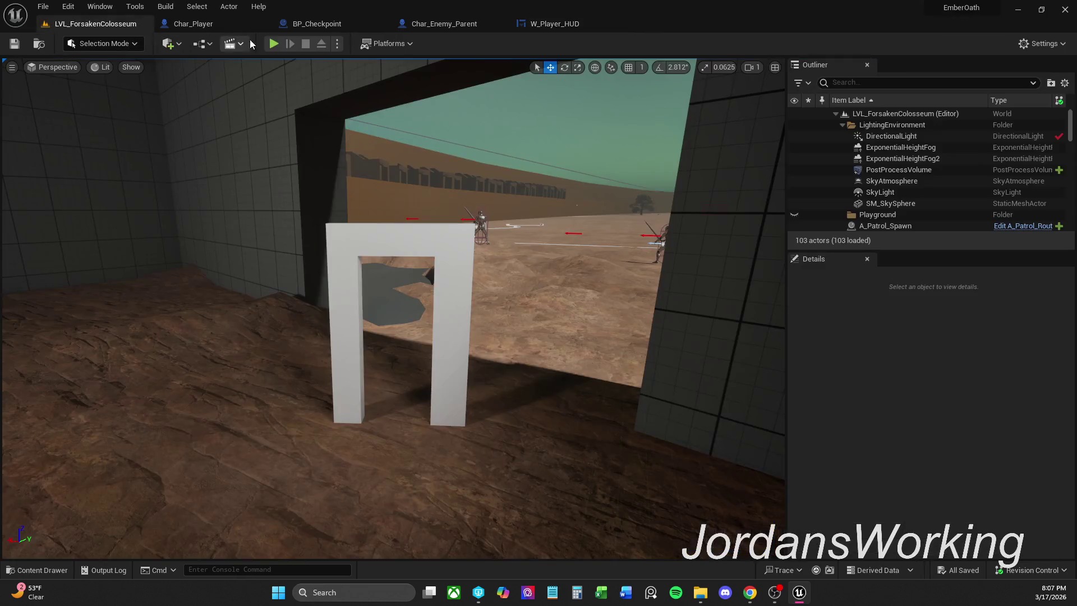
click(274, 44)
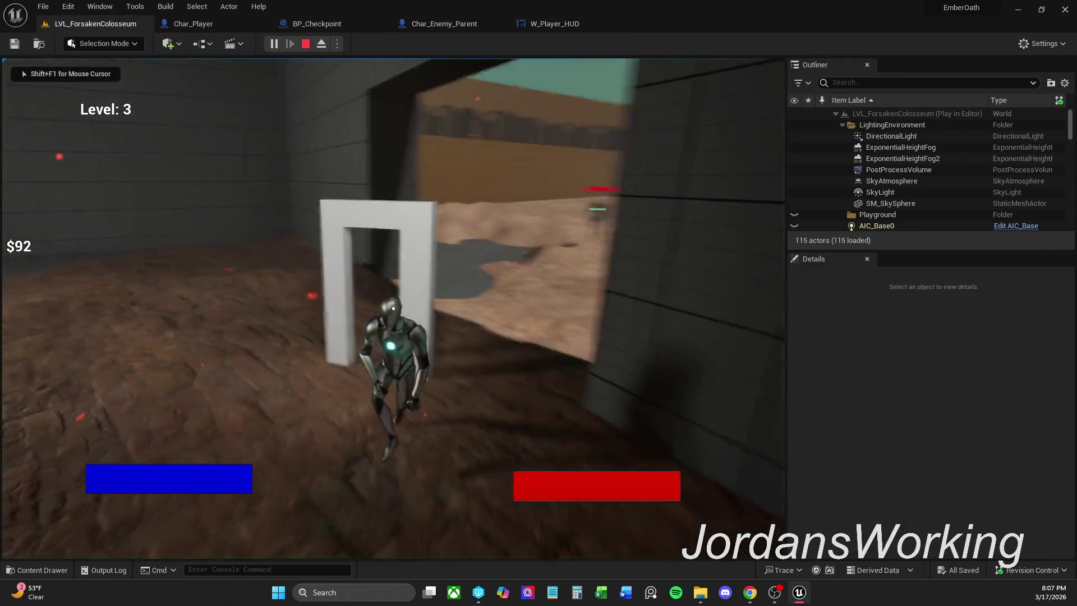
key(Escape)
click(569, 26)
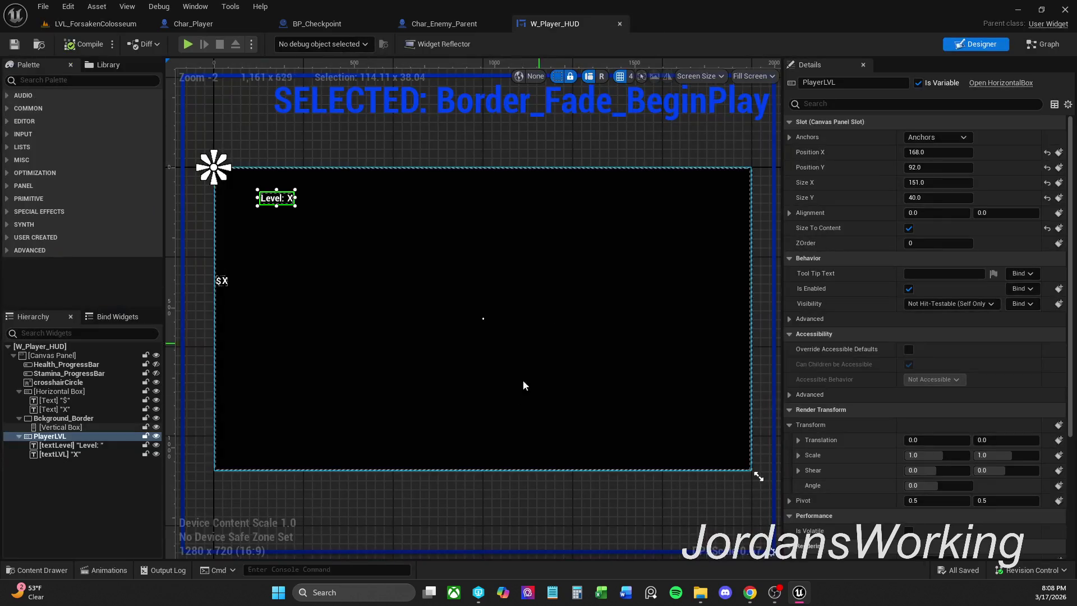
Check the LVLUp animation, then set PlayerLVL's Render Opacity to 0.0
click(113, 570)
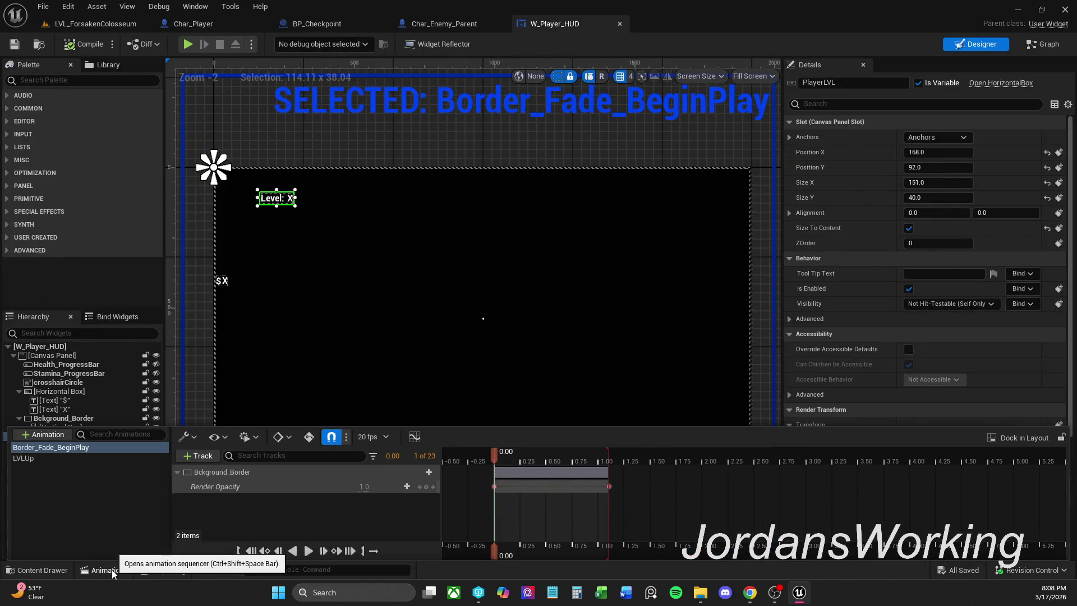
click(58, 456)
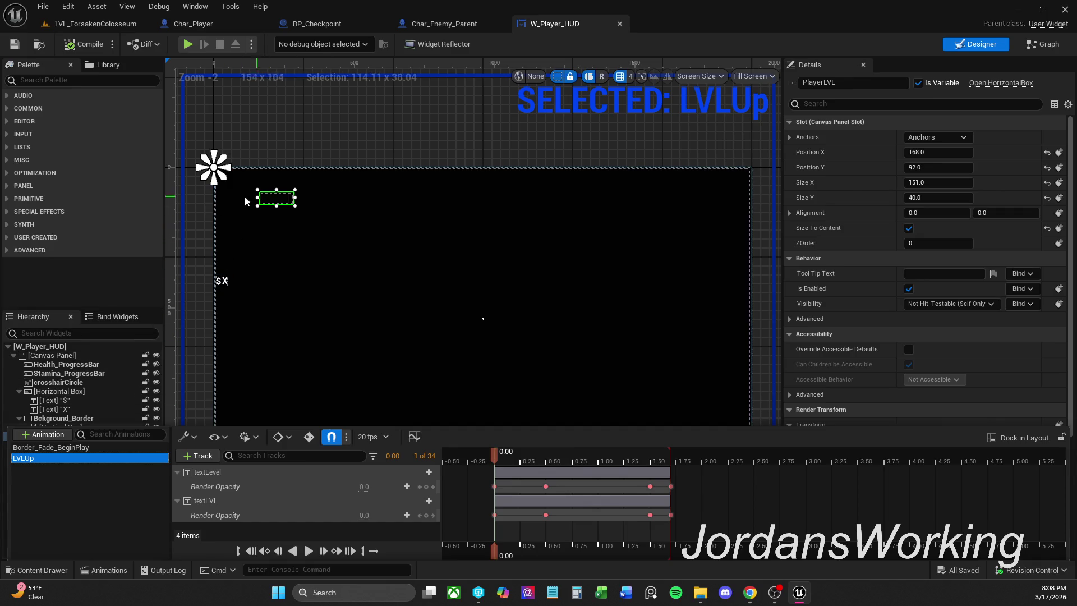
click(222, 375)
text(op)
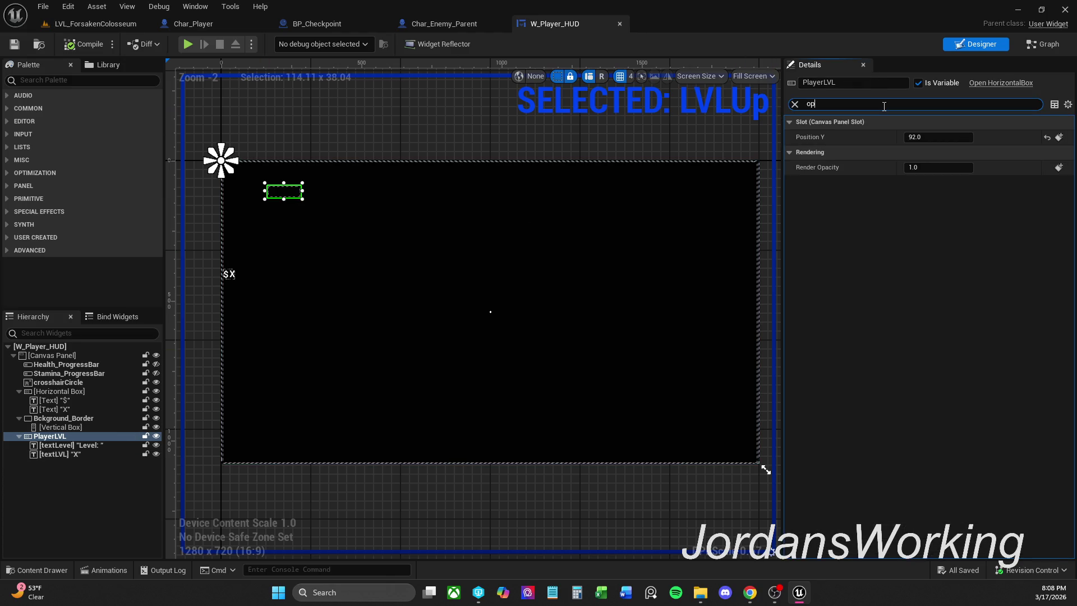
click(932, 166)
text(0)
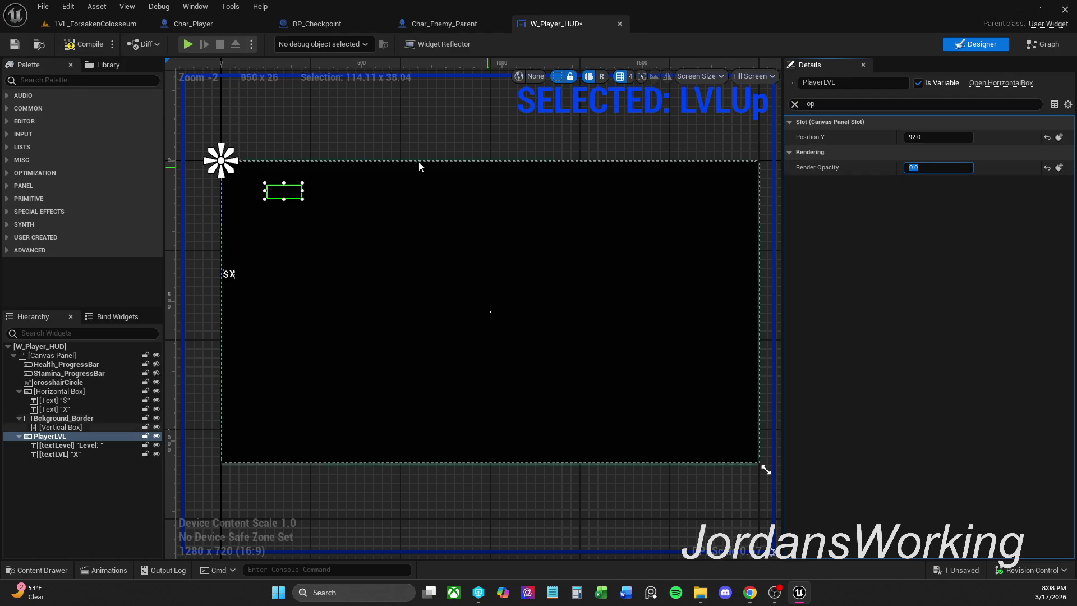
click(119, 25)
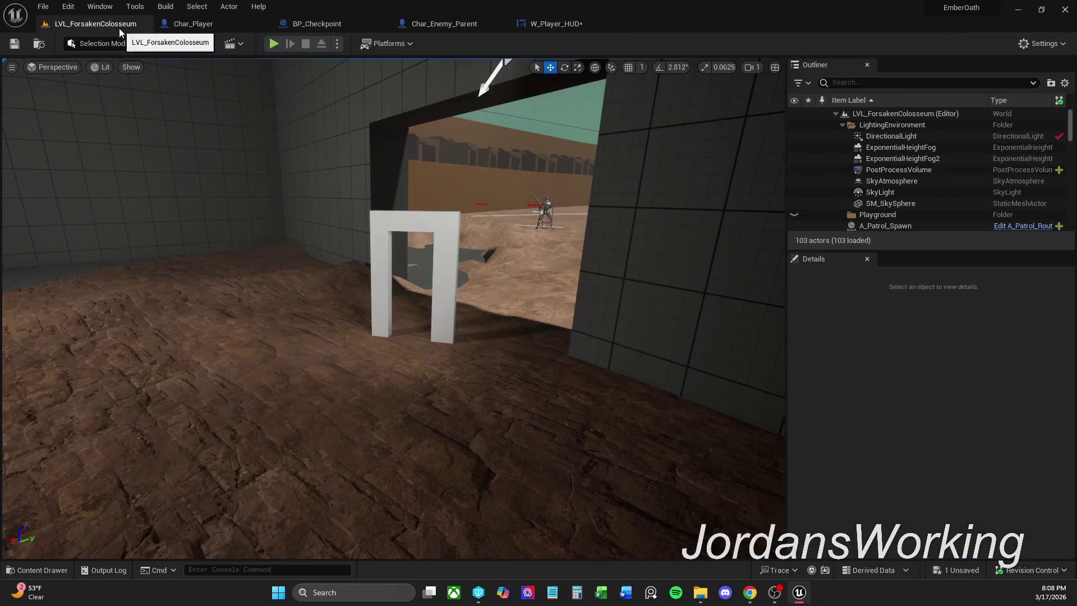
Play-test the level by moving toward and shooting the enemies, then stop the session
click(274, 44)
key(w)
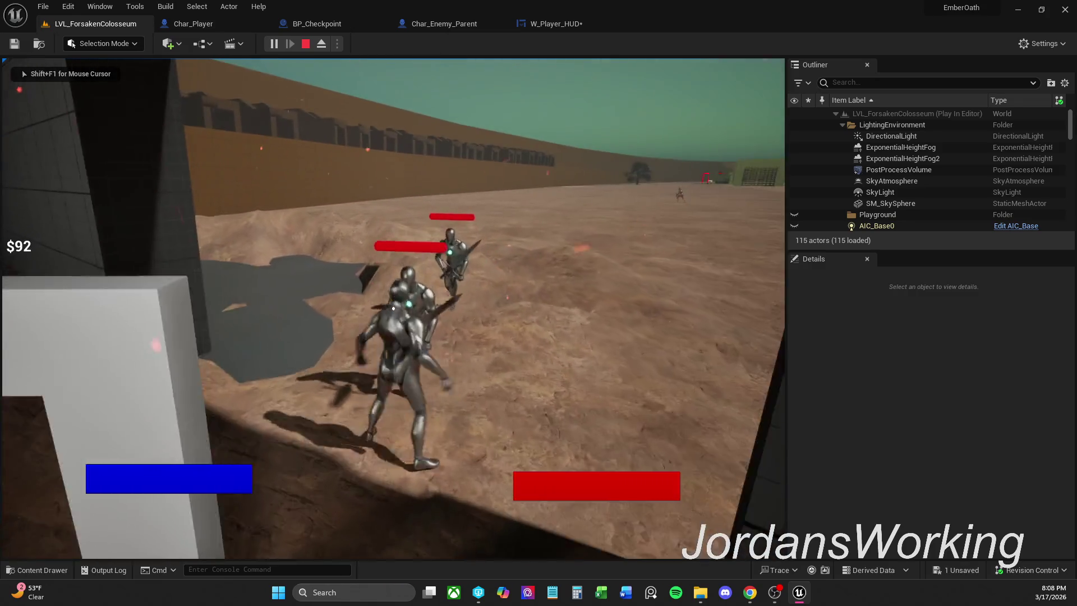
click(394, 308)
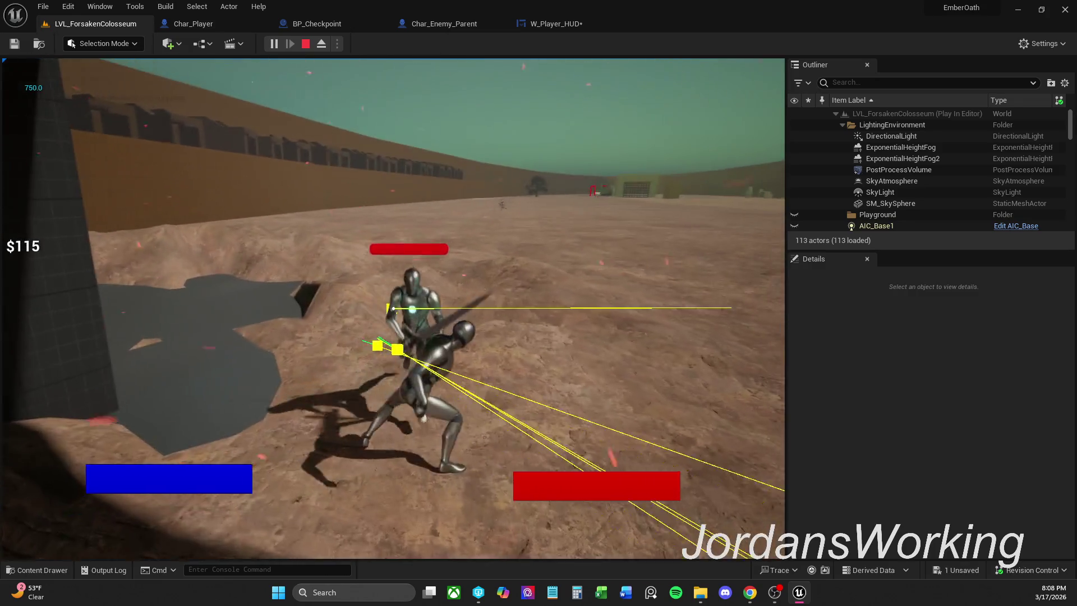
click(393, 308)
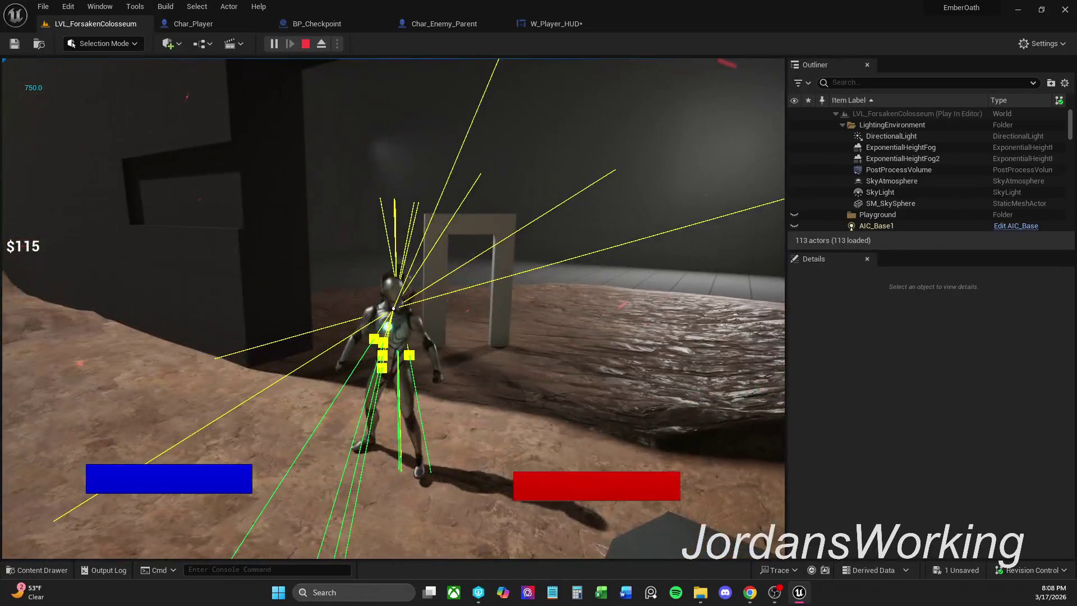
key(Escape)
Back in W_Player_HUD, clear the Details search filter and save the widget
click(569, 22)
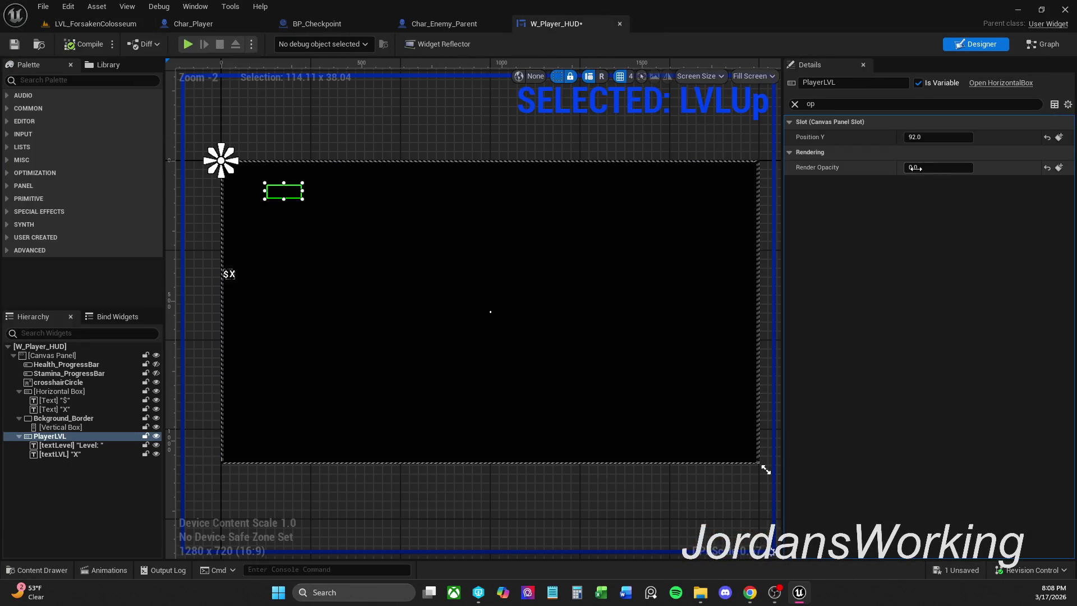
click(795, 103)
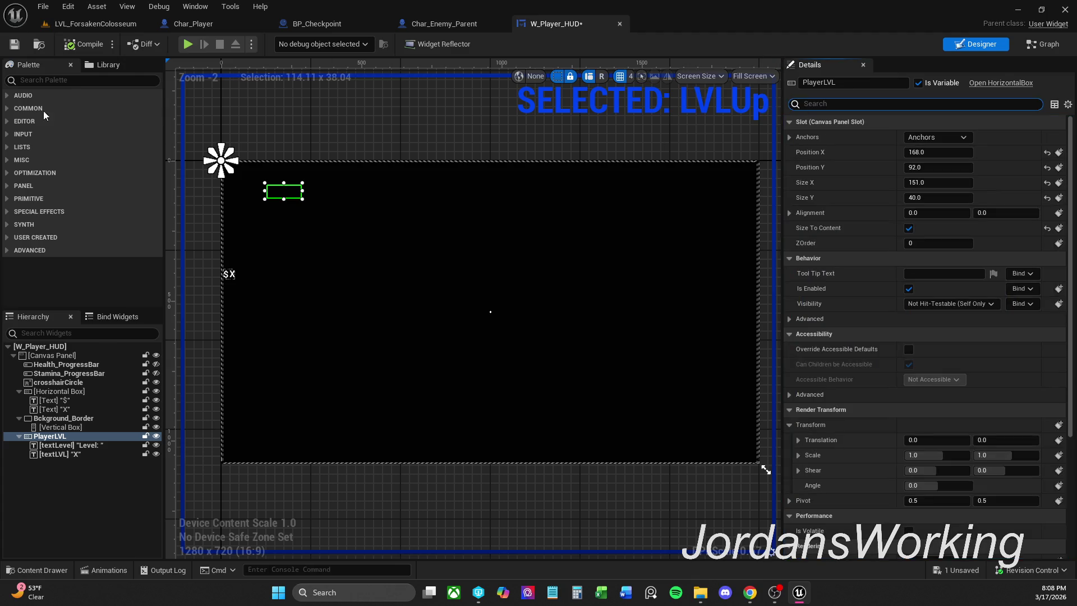
click(15, 44)
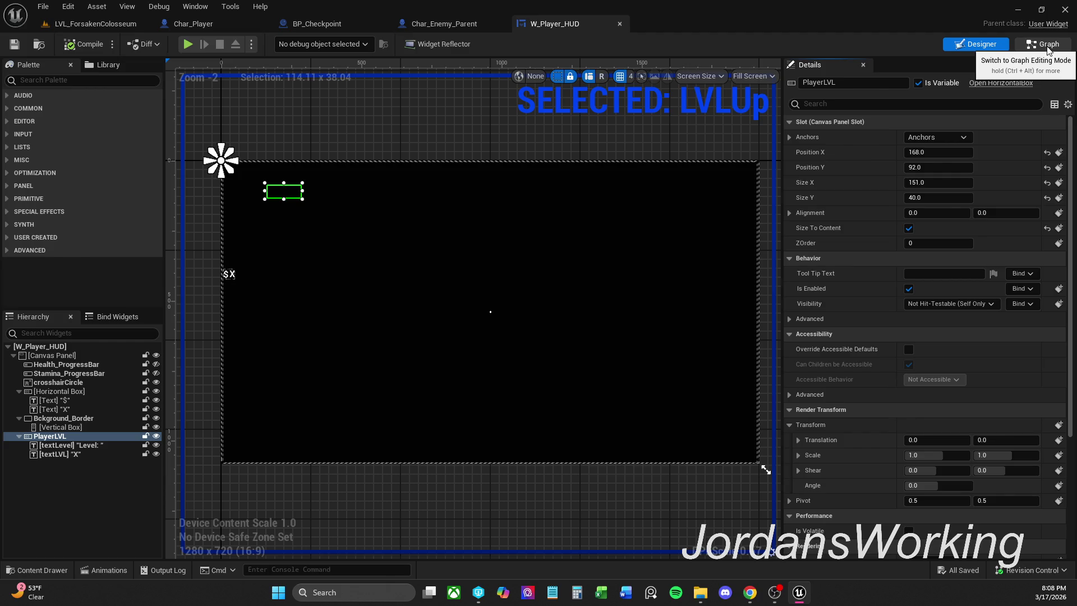
click(1046, 45)
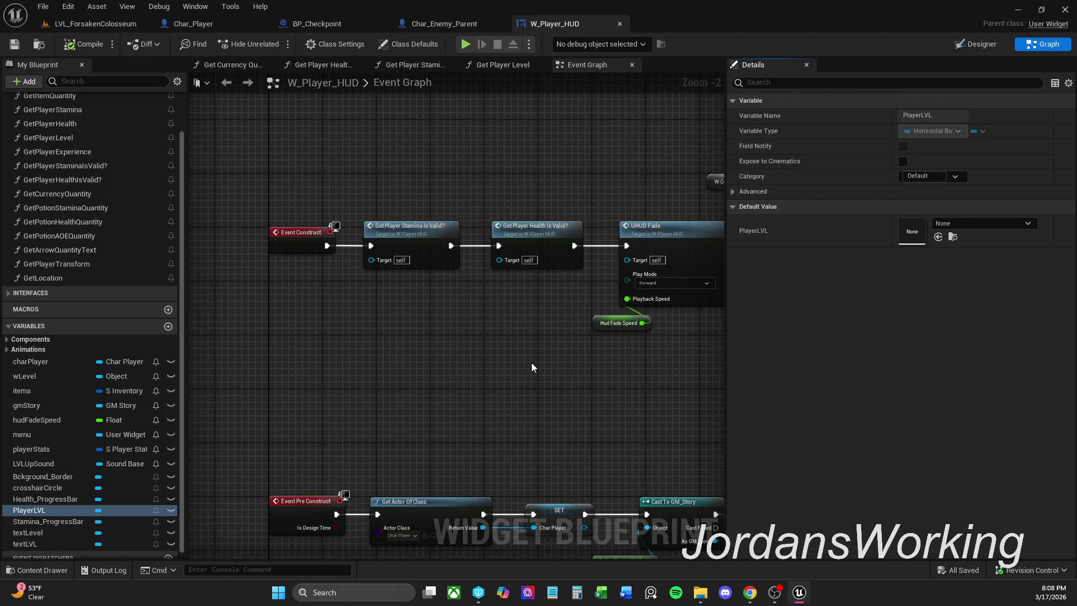
Centre the Event Level Up chain in the graph and nudge the LVLUp getter node
scroll(531, 363, down, 4)
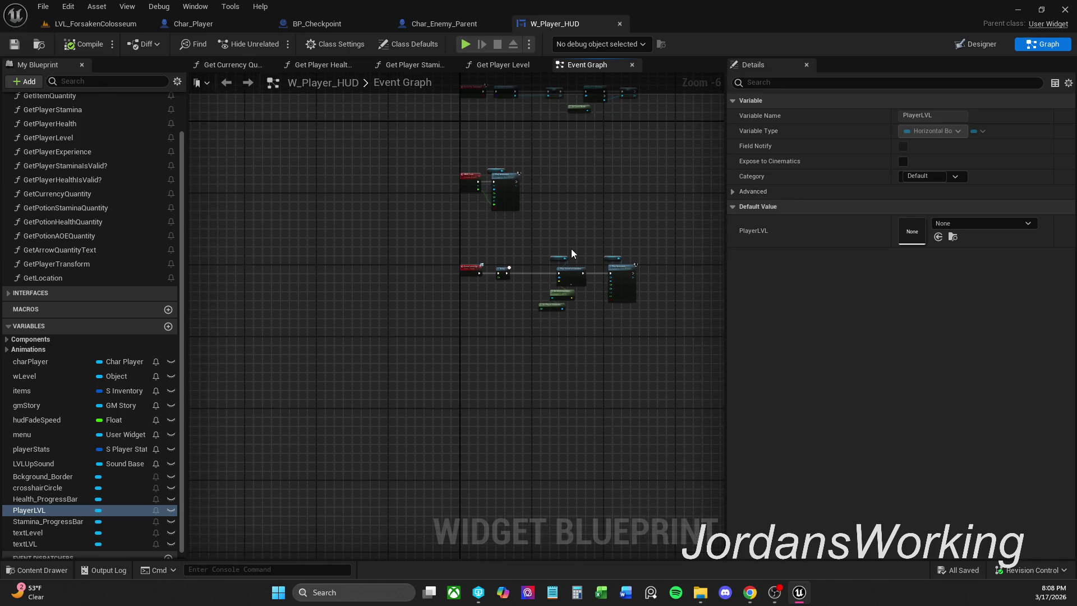
scroll(572, 249, up, 3)
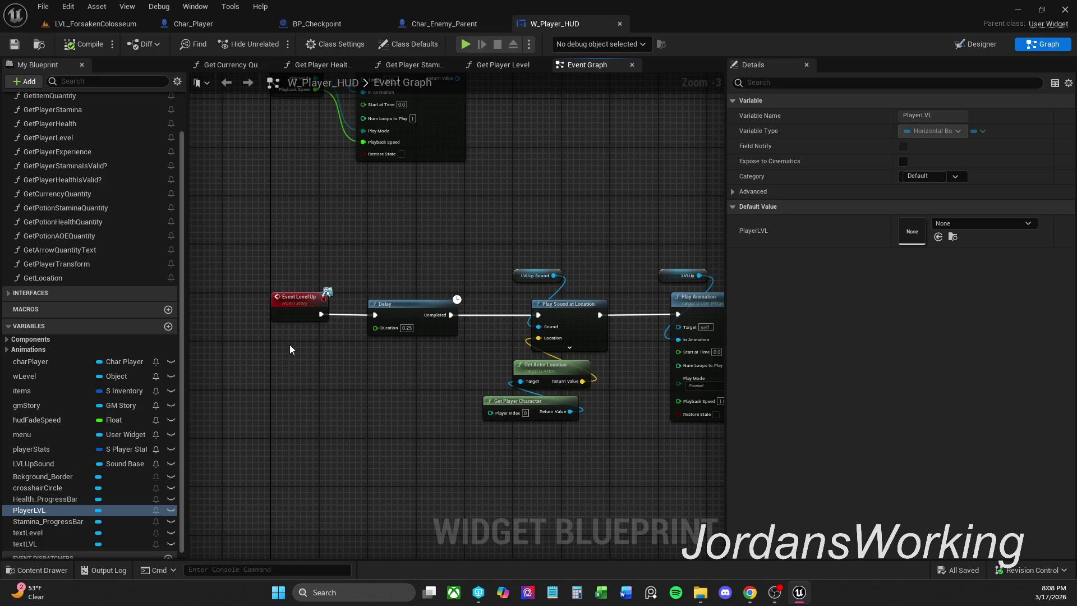
mouse_move(289, 345)
mouse_down()
mouse_move(298, 441)
mouse_move(402, 446)
mouse_up()
mouse_move(540, 337)
mouse_down()
mouse_move(512, 332)
mouse_move(627, 438)
mouse_move(401, 372)
mouse_up()
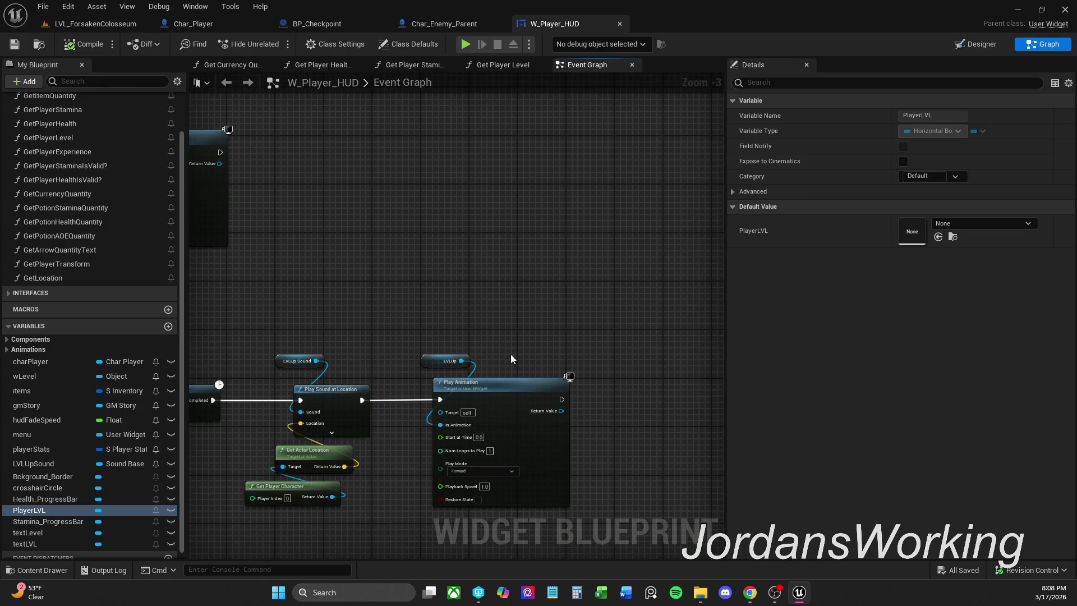
click(459, 363)
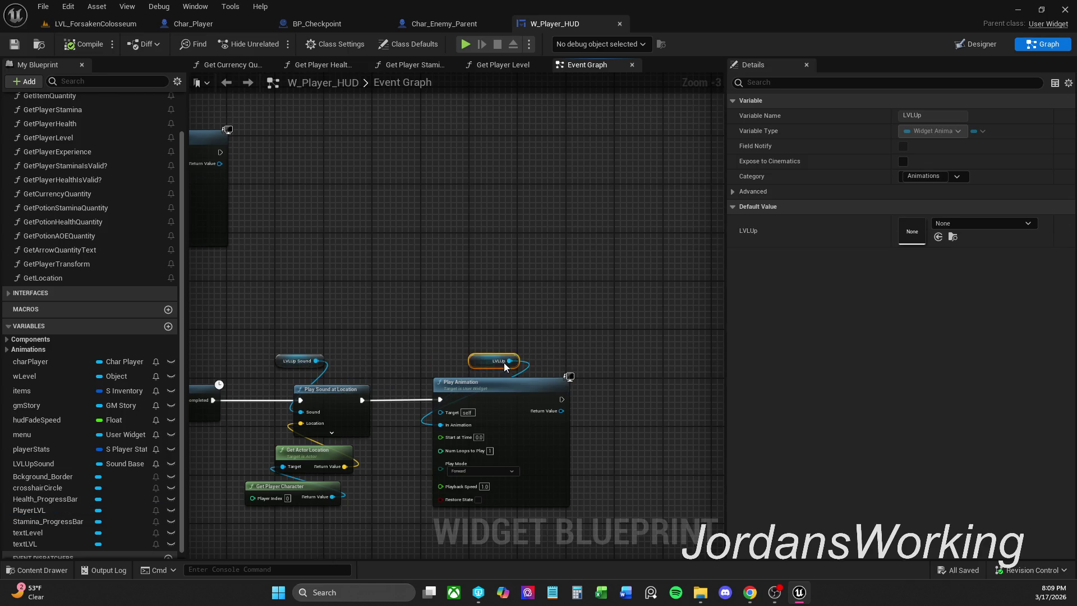
mouse_move(459, 363)
mouse_down()
mouse_move(441, 369)
mouse_move(514, 362)
mouse_up()
Search 'add to view' for an Add to Viewport action, cancelling the action menus each time
text(add to )
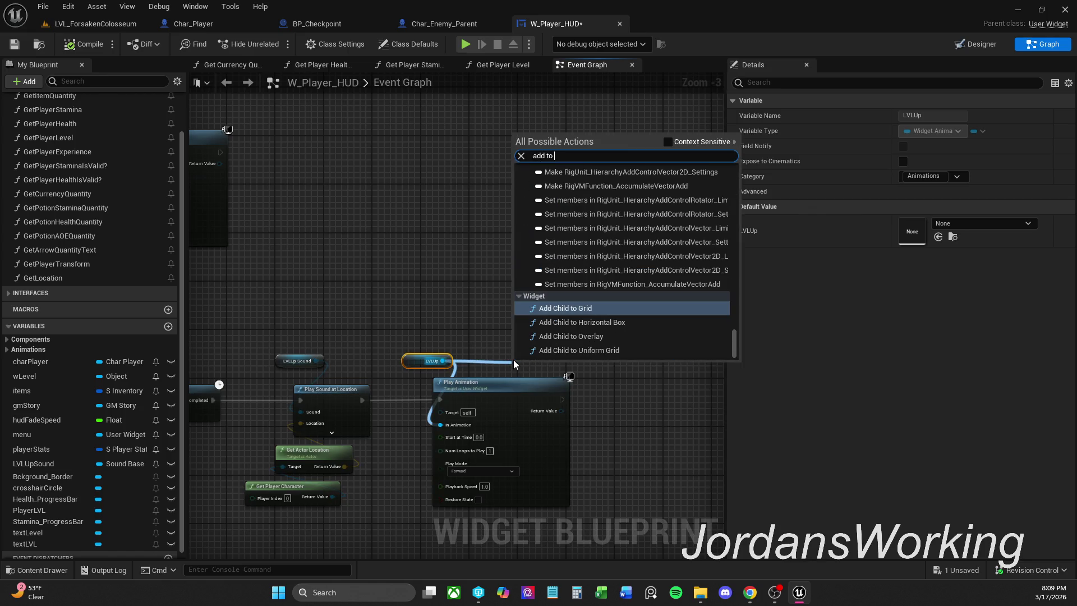
text(view)
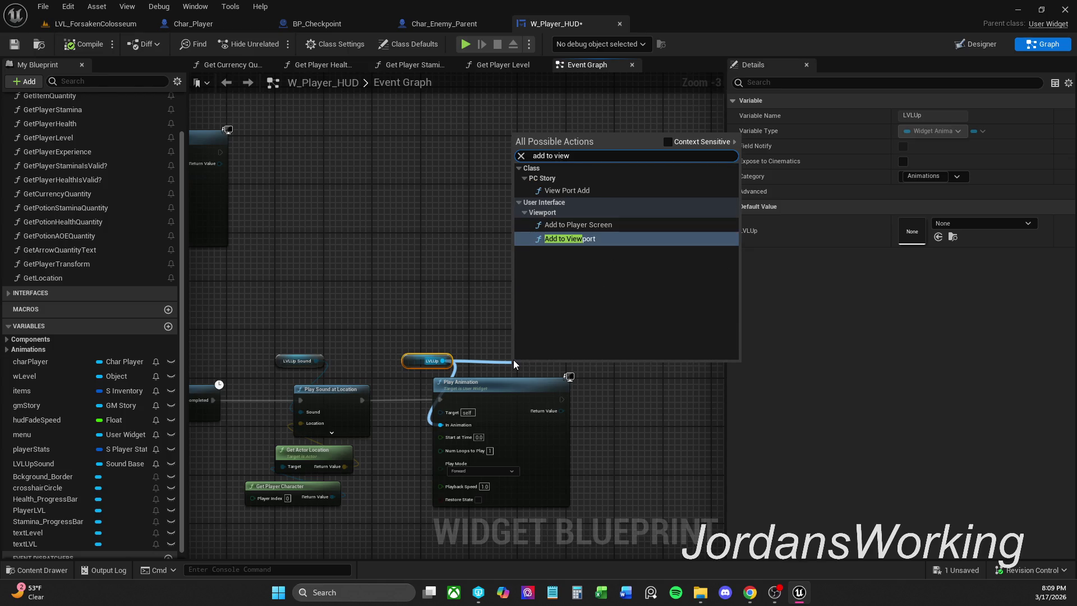
click(668, 141)
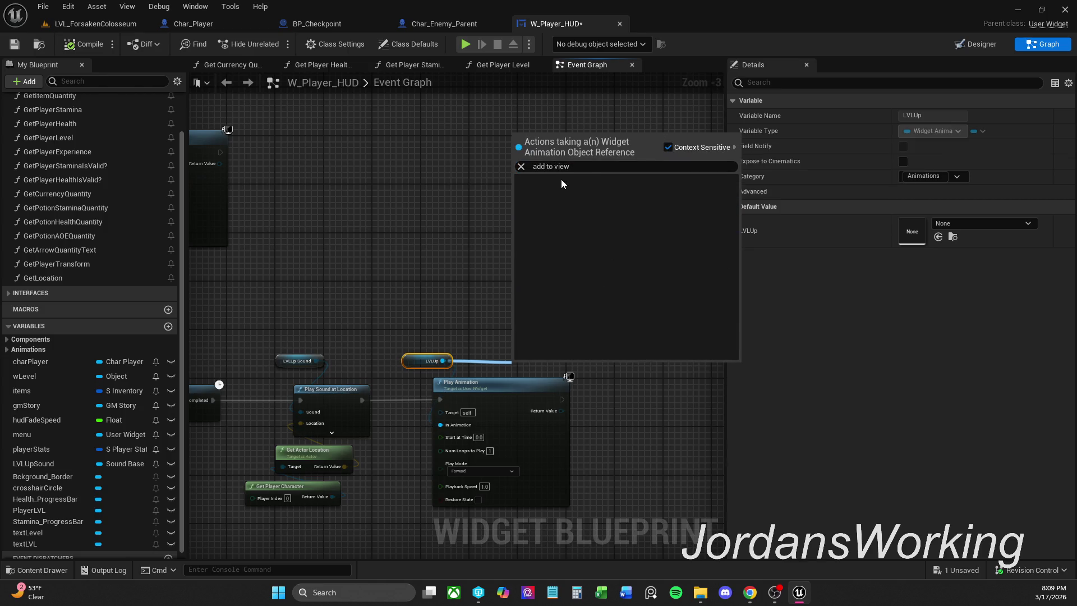
key(ctrl+a)
key(BackSpace)
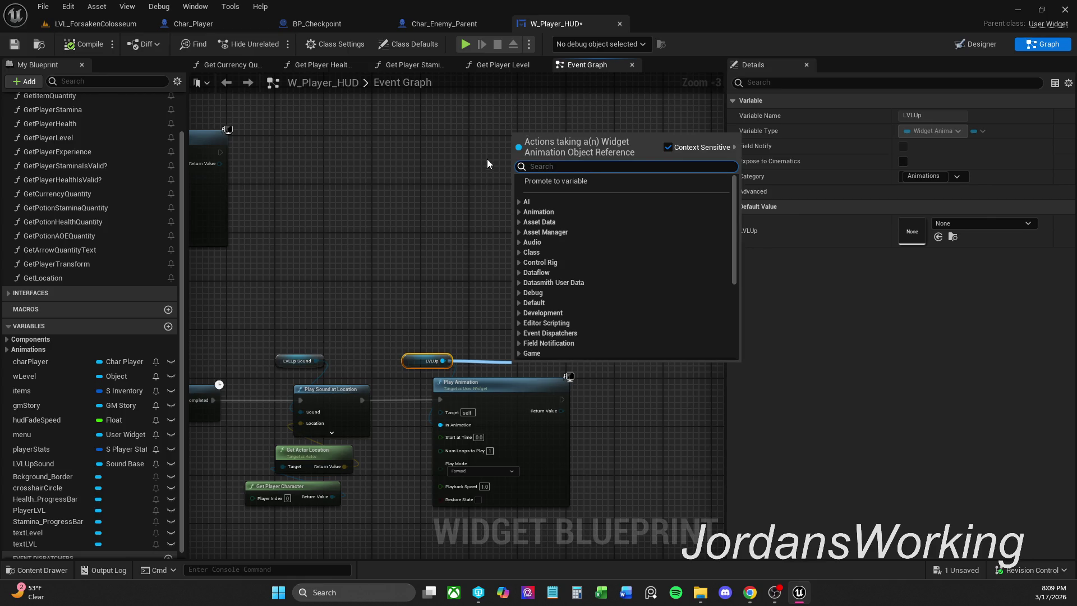
click(487, 159)
mouse_move(561, 398)
mouse_down()
mouse_move(617, 395)
mouse_move(630, 415)
mouse_up()
text(add to view)
click(561, 264)
text(add to view)
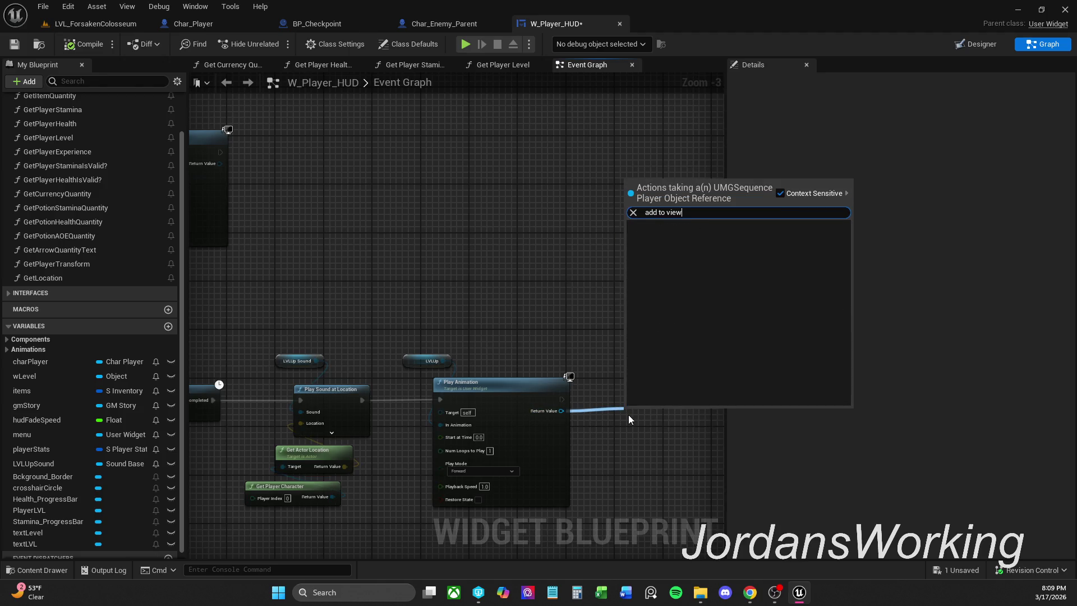
click(564, 293)
Add an Add to Viewport node after Play Animation, then delete it and save the widget
drag(561, 402, 611, 399)
text(add to view)
click(694, 241)
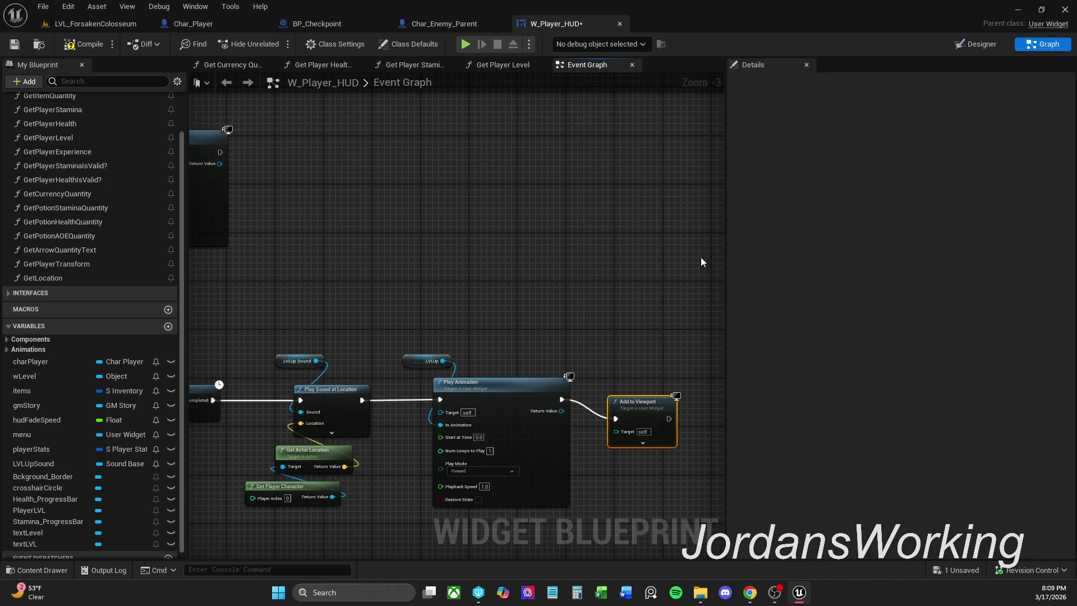
mouse_move(453, 361)
mouse_down()
mouse_move(615, 361)
mouse_move(639, 418)
mouse_up()
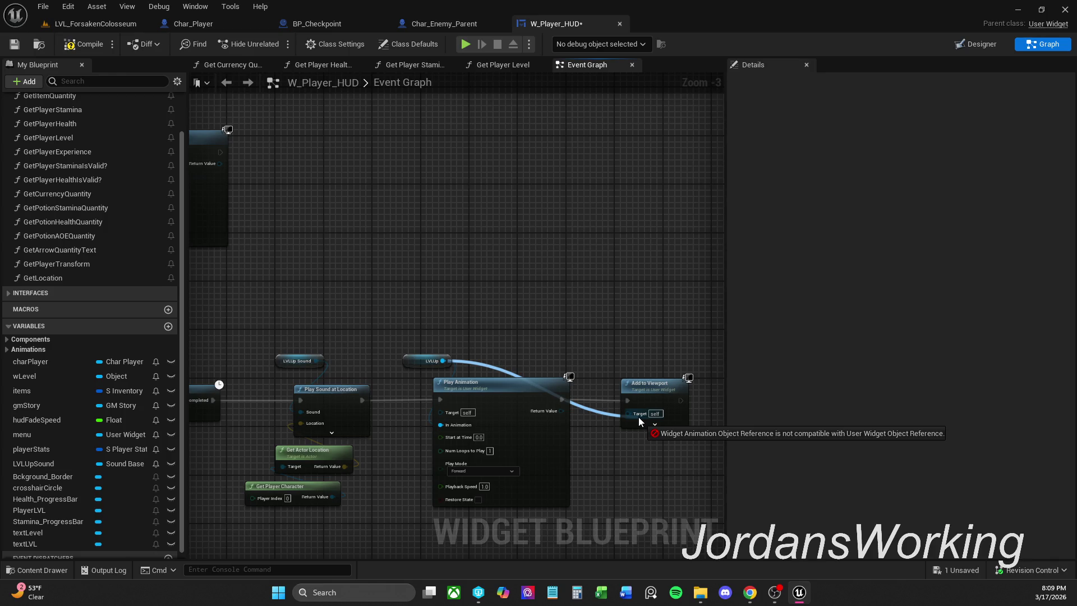
drag(639, 418, 639, 418)
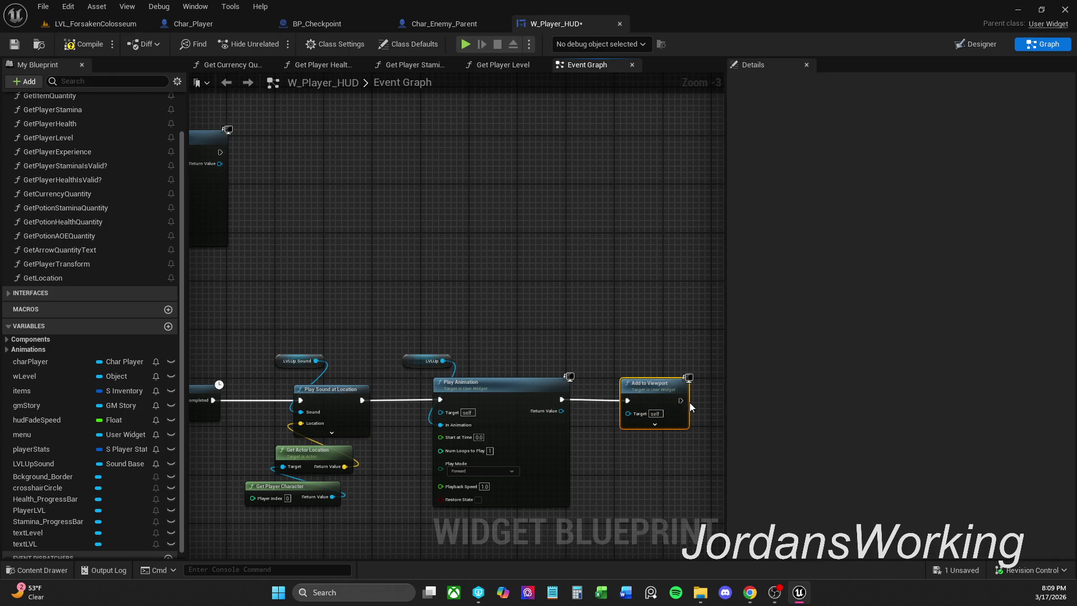
key(Delete)
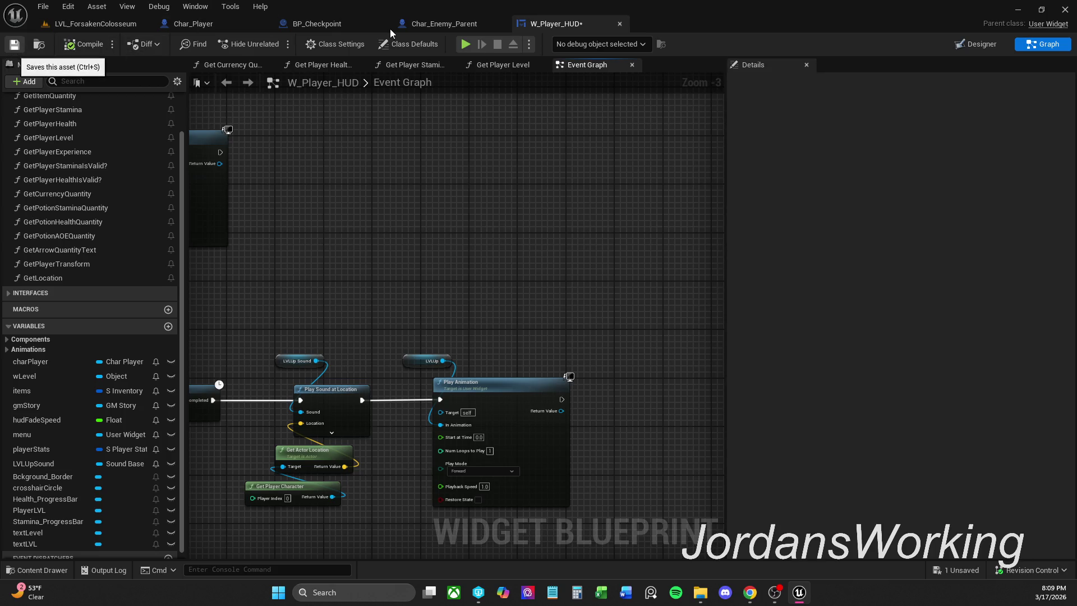
key(ctrl+s)
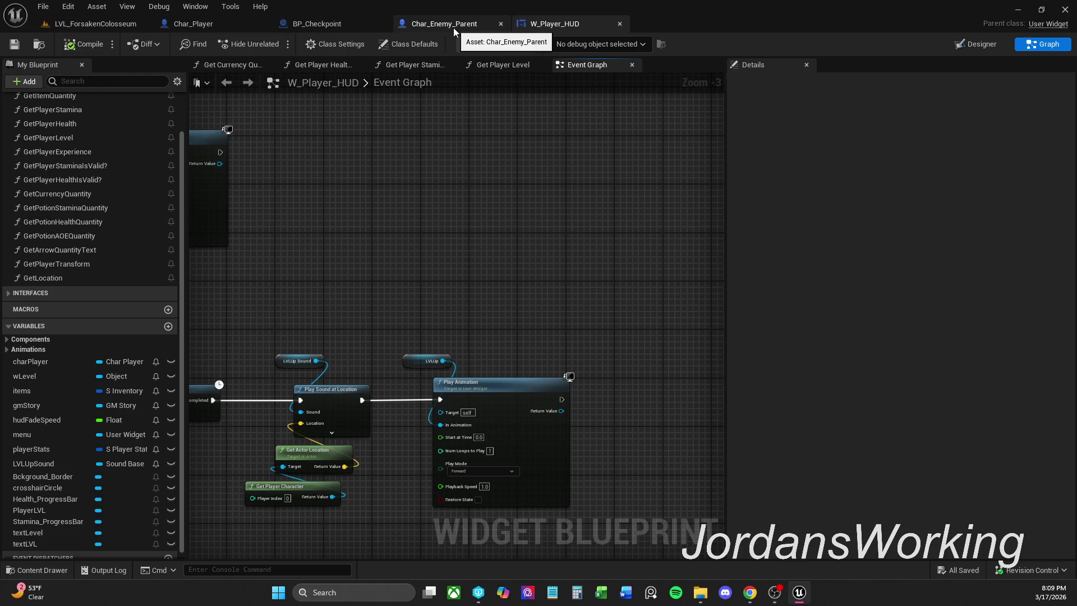
Bring the Level Up call into view in Char_Enemy_Parent's Health Graph and widen its comment box
click(453, 28)
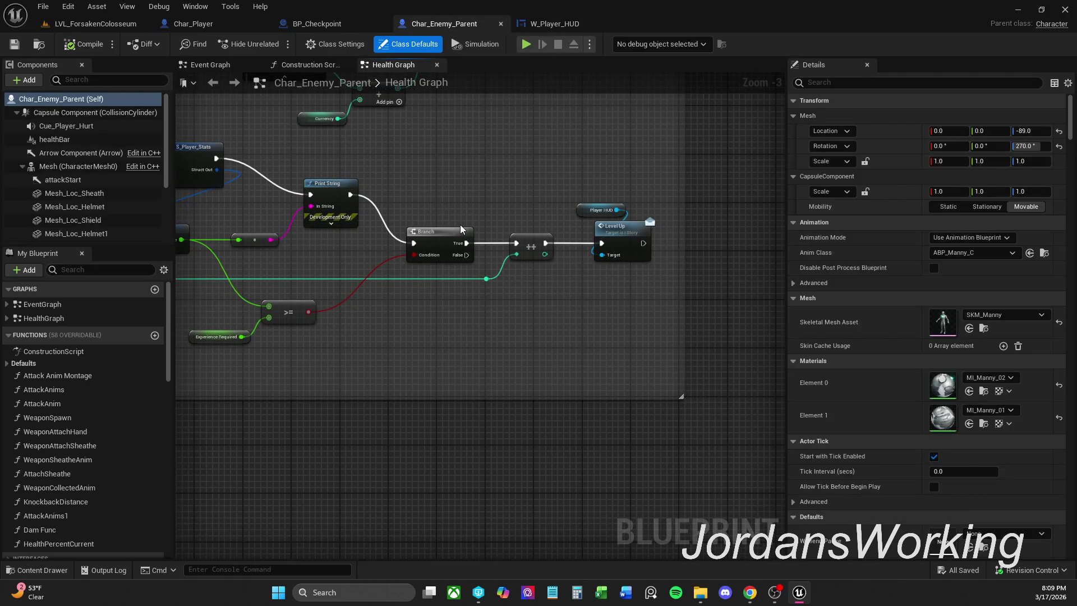
drag(609, 223, 542, 238)
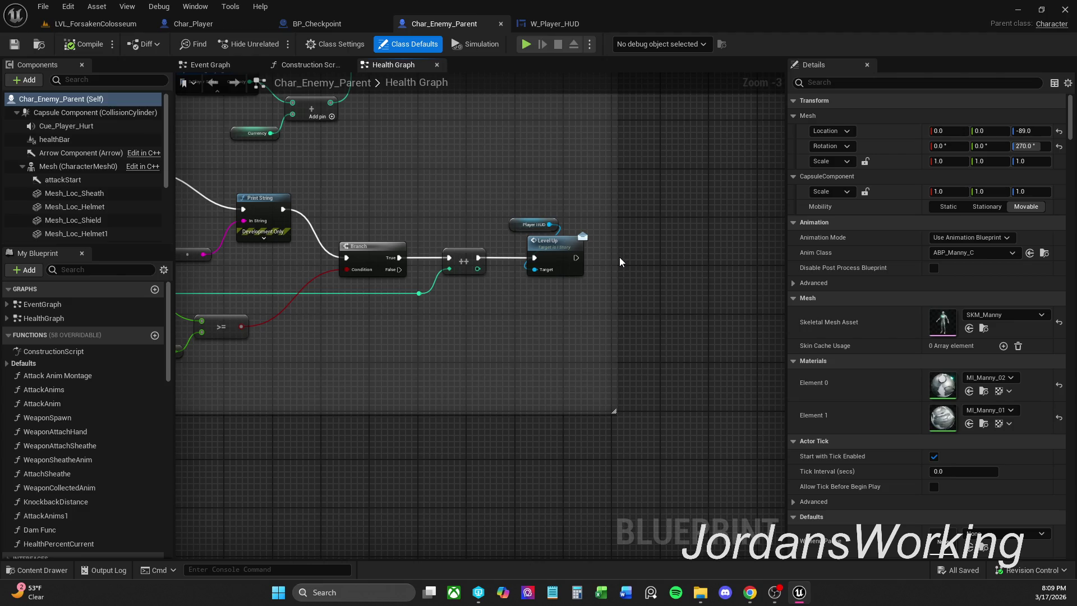
drag(615, 259, 682, 259)
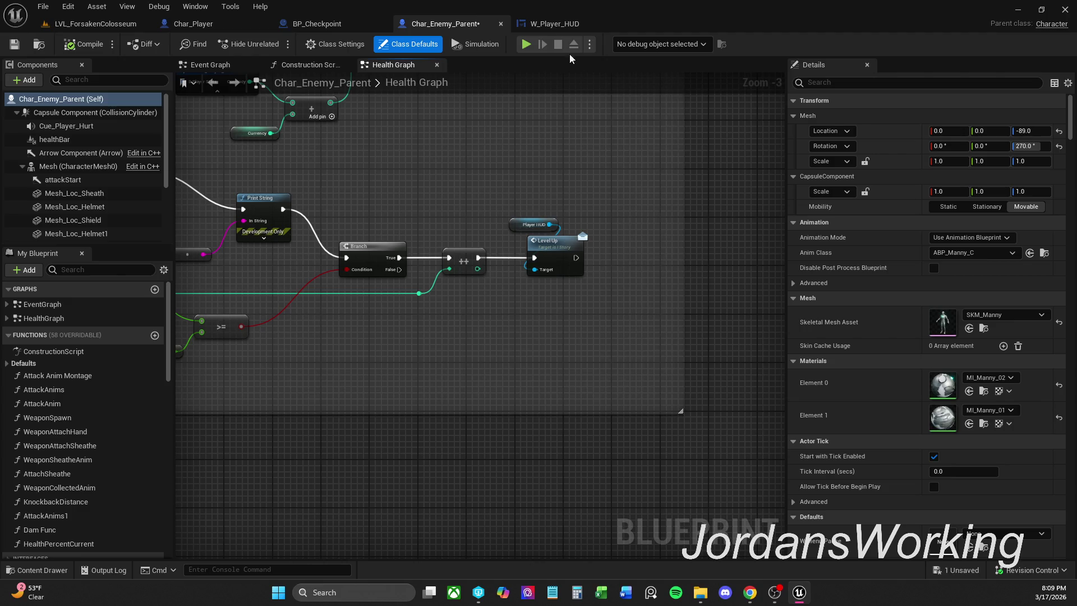
click(567, 28)
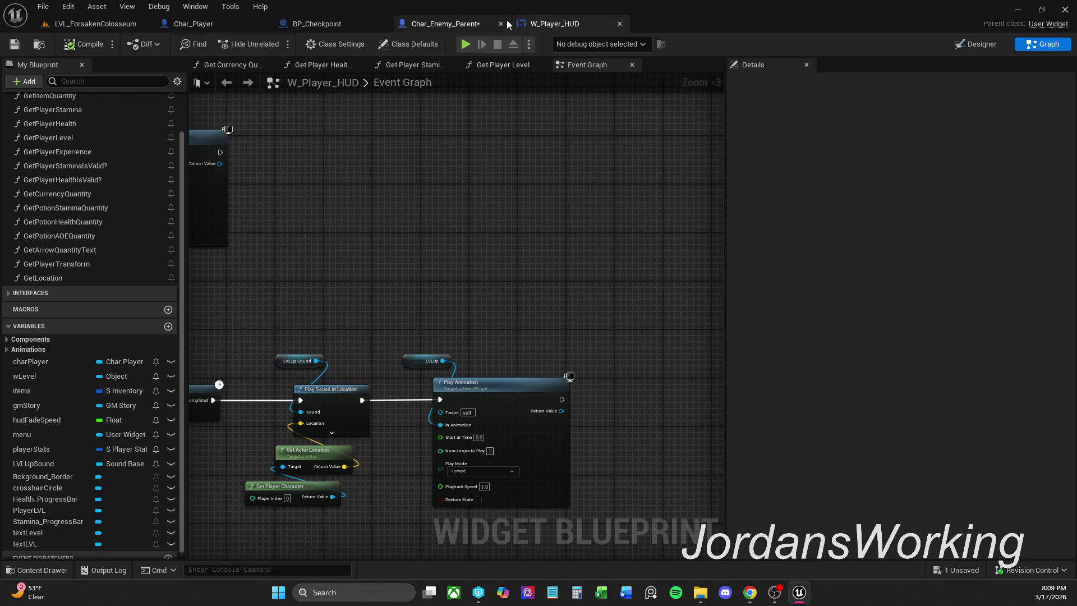
click(464, 22)
Get LVLUp from Player HUD, add Play Animation after Level Up, and compile
drag(546, 228, 577, 224)
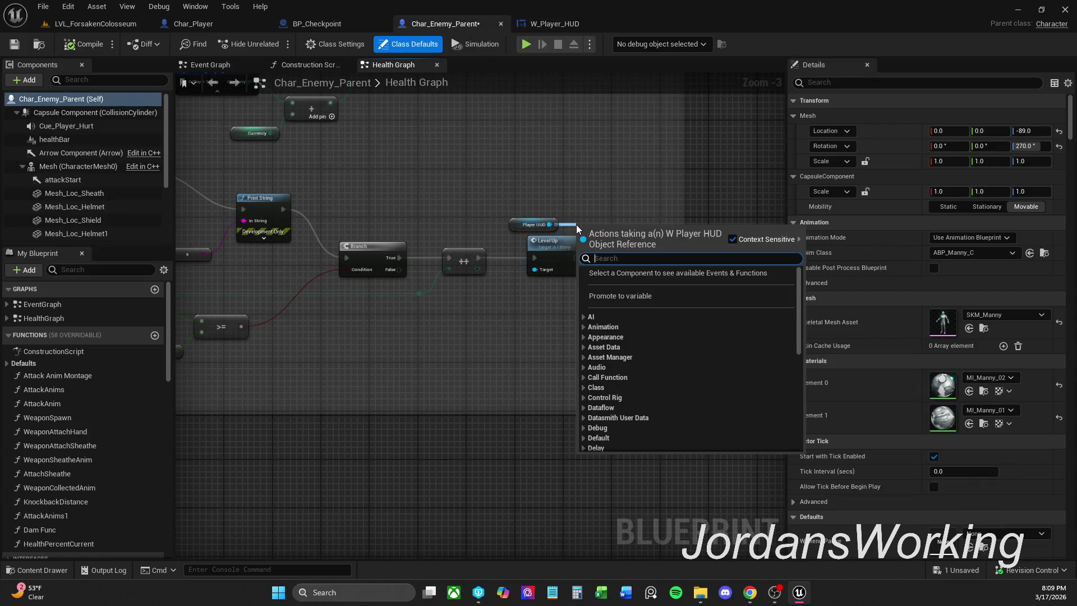
text(LVLUp)
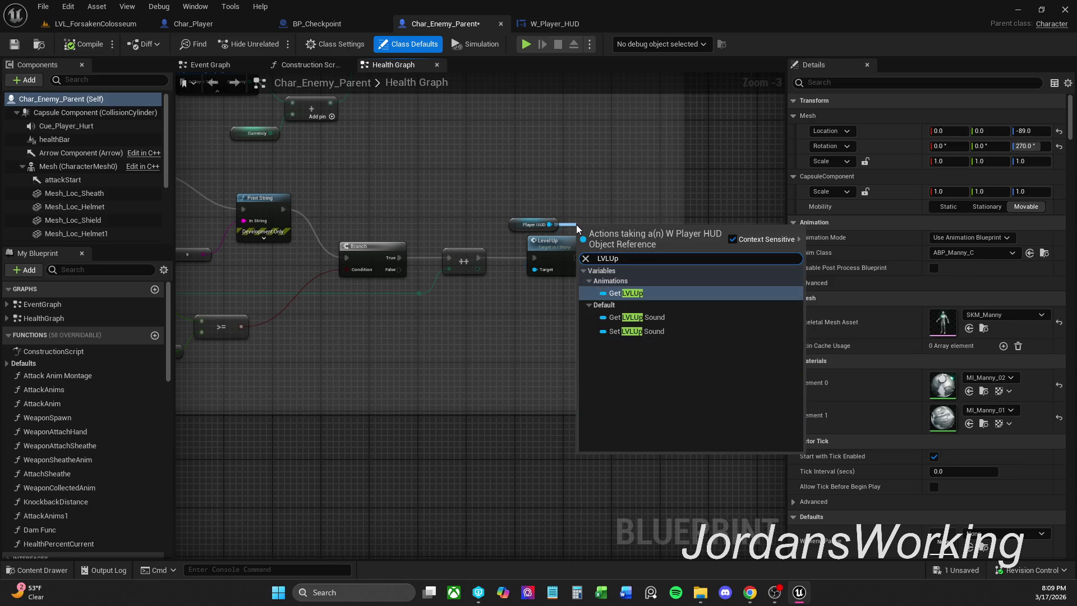
click(655, 294)
mouse_move(612, 230)
mouse_down()
mouse_move(636, 230)
mouse_move(669, 261)
mouse_move(655, 259)
mouse_up()
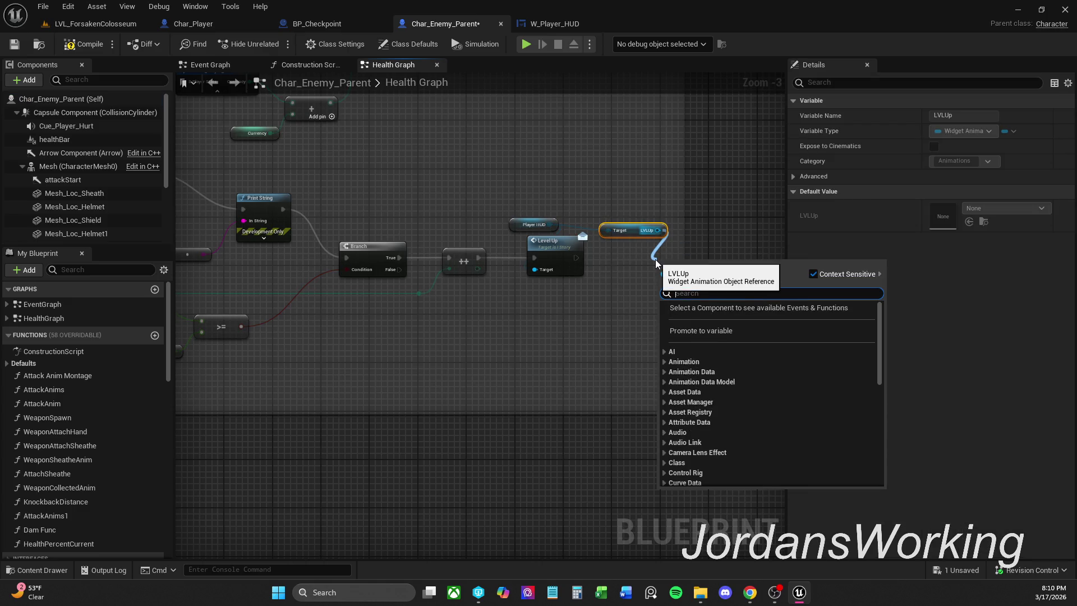
text(pla)
key(Return)
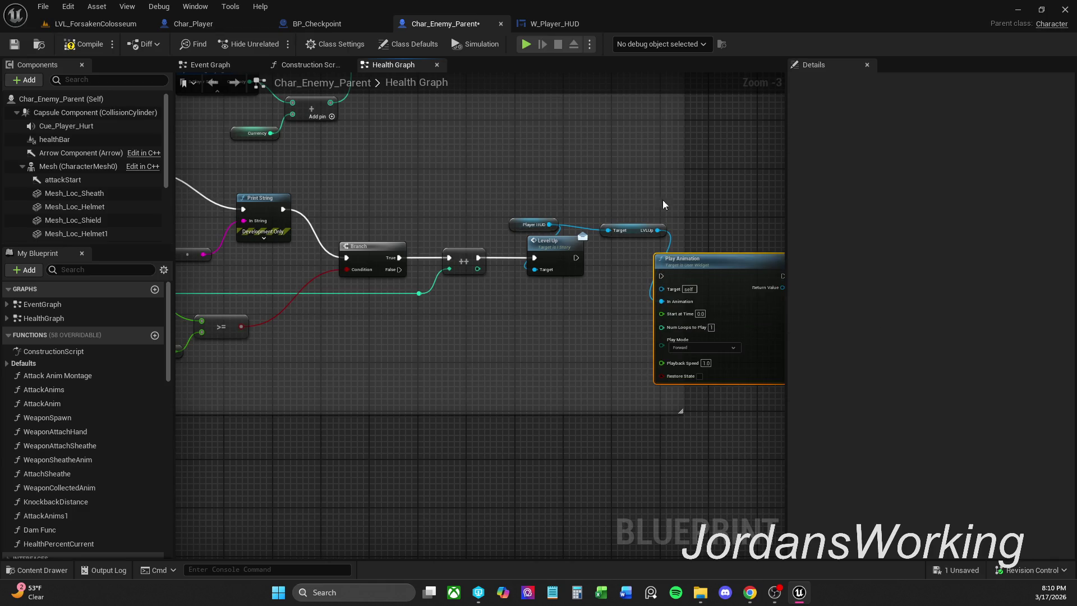
drag(662, 276, 640, 280)
drag(578, 258, 578, 258)
click(84, 44)
Wire Player HUD into Play Animation's Target and recompile to clear the error
drag(429, 282, 566, 335)
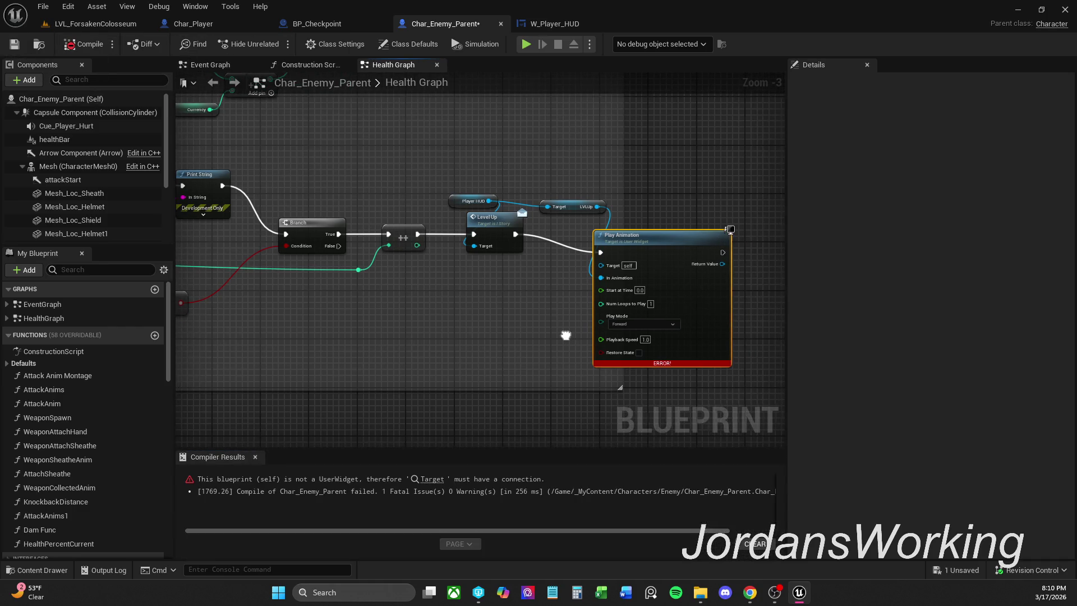
scroll(583, 304, up, 2)
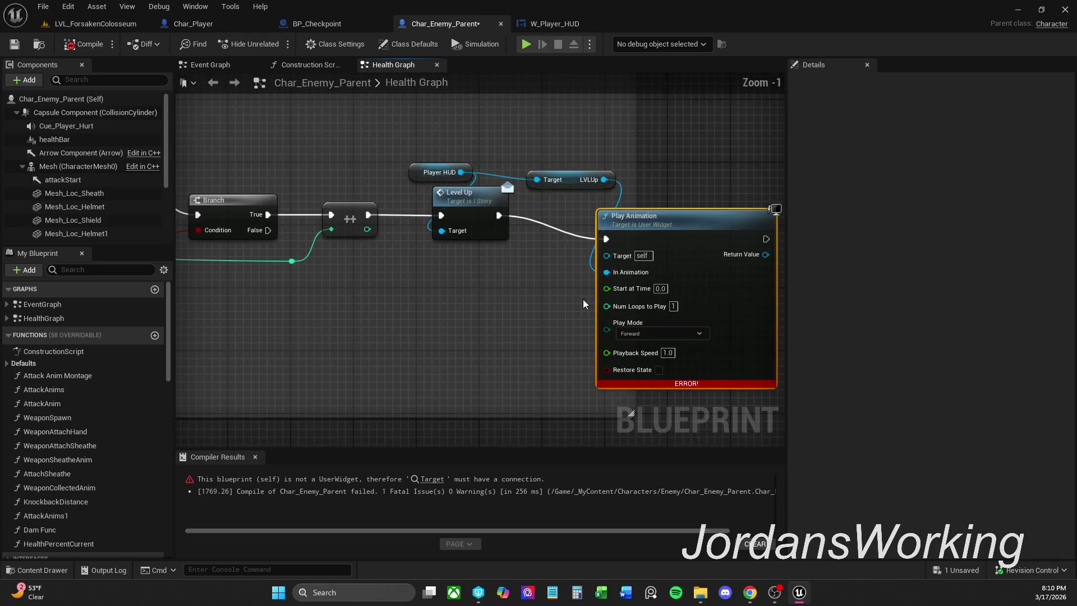
click(256, 458)
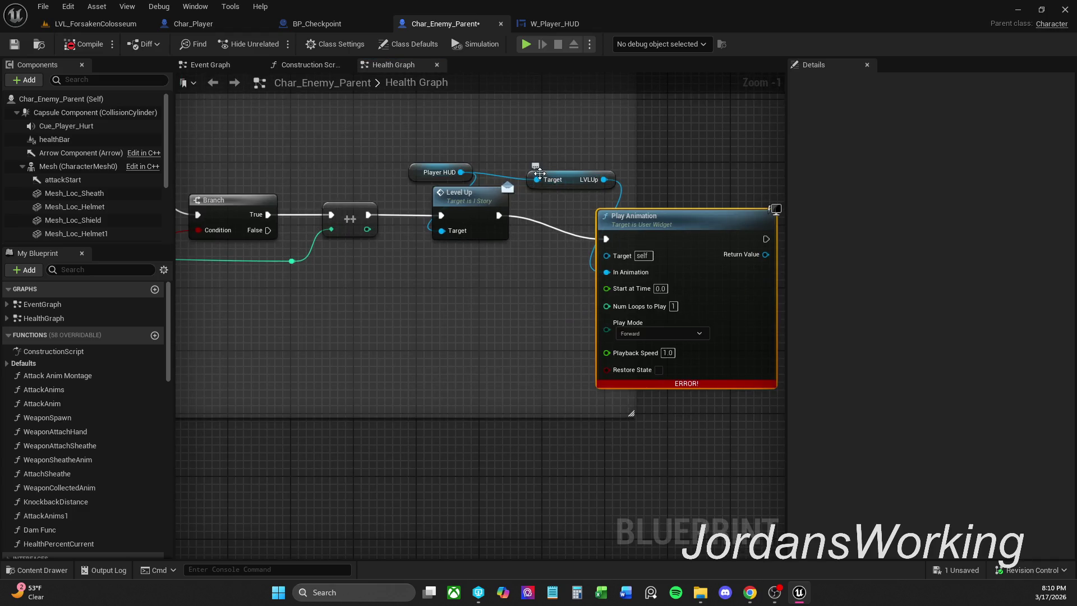
mouse_move(603, 180)
mouse_down()
mouse_move(612, 246)
mouse_move(588, 258)
mouse_move(573, 313)
mouse_move(606, 272)
mouse_up()
mouse_move(463, 178)
mouse_down()
mouse_move(557, 265)
mouse_move(620, 262)
mouse_move(612, 256)
mouse_up()
click(85, 43)
Play-test LVL_ForsakenColosseum, killing enemies until money rises from $92 to $115, then stop
click(93, 27)
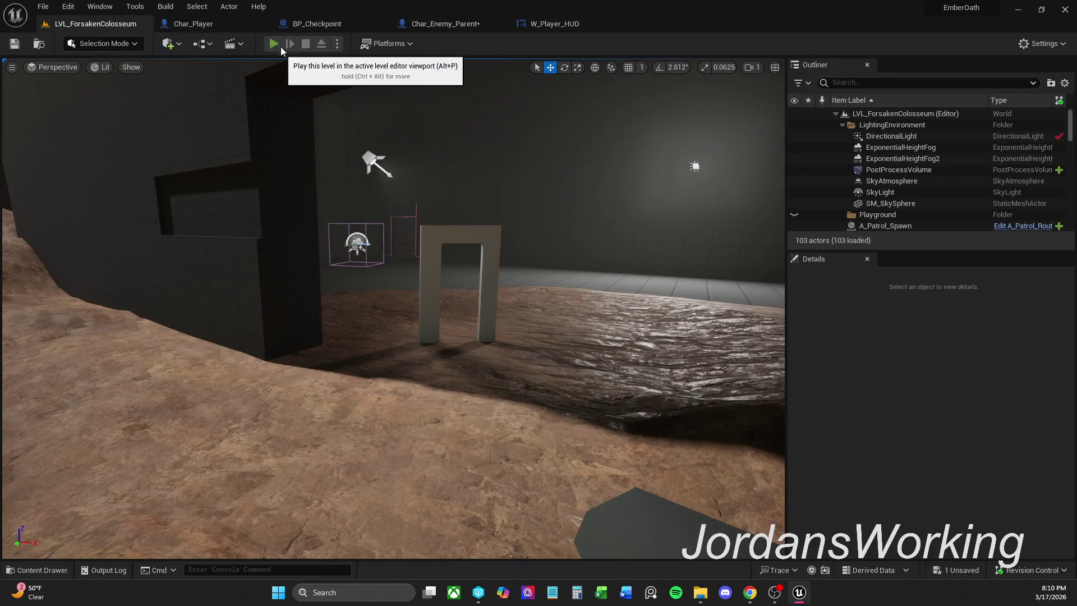
click(282, 45)
key(w)
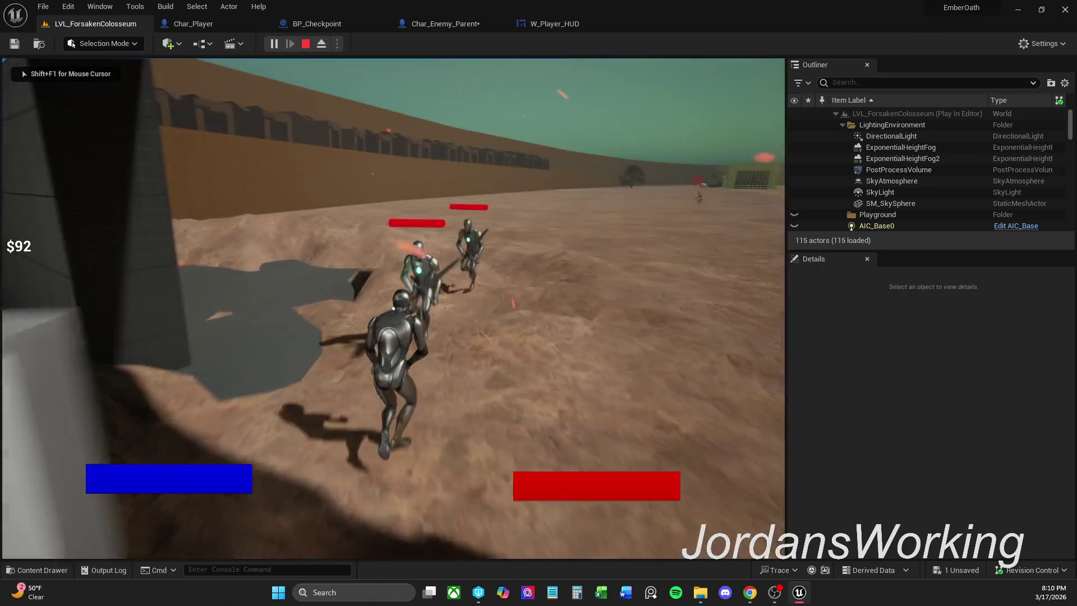
click(393, 309)
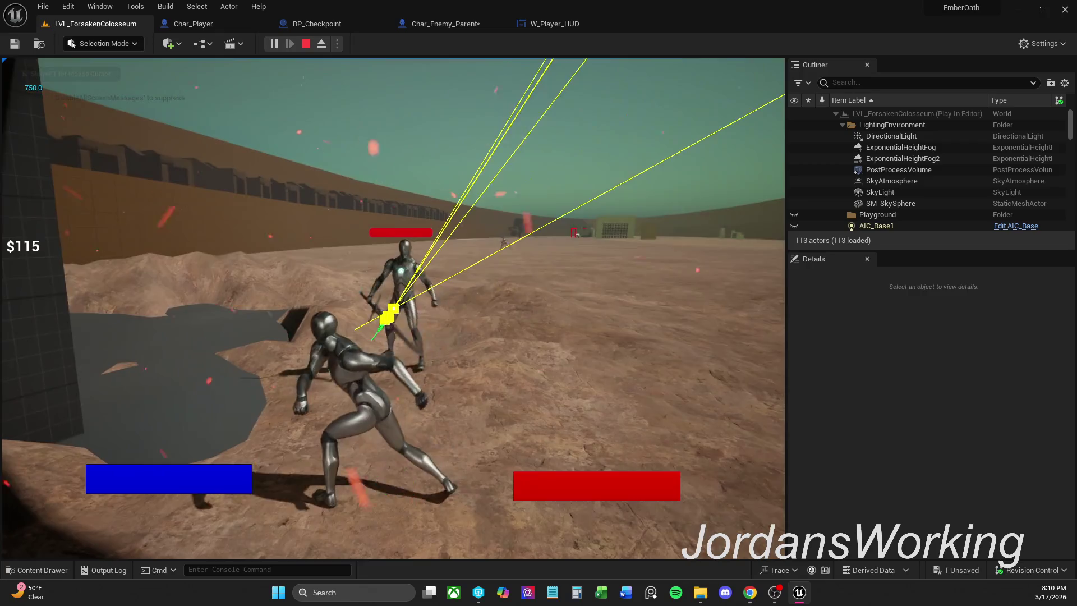
click(392, 308)
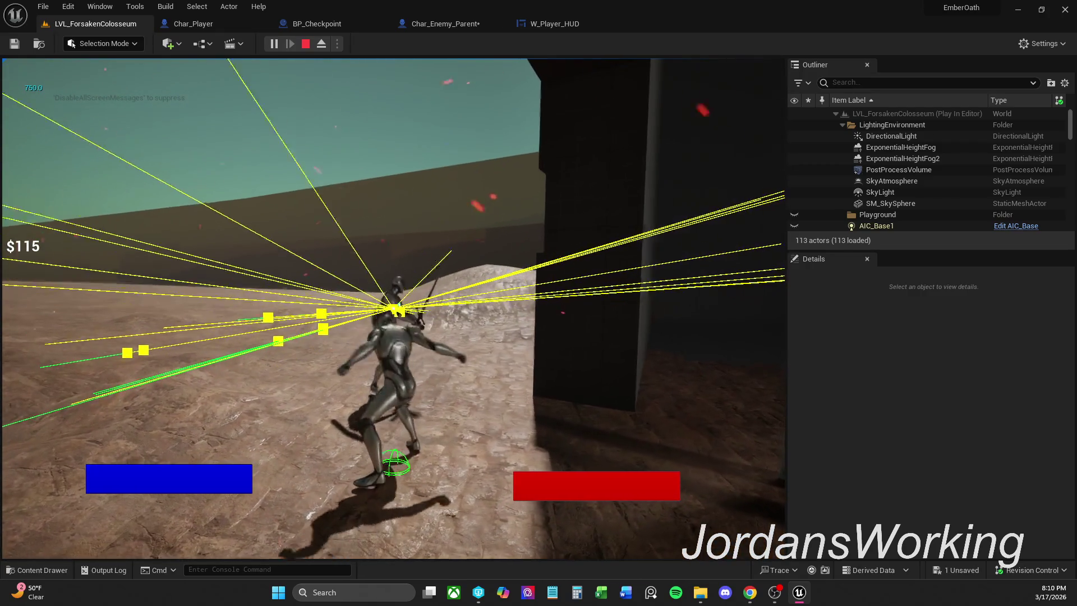
key(Escape)
click(440, 24)
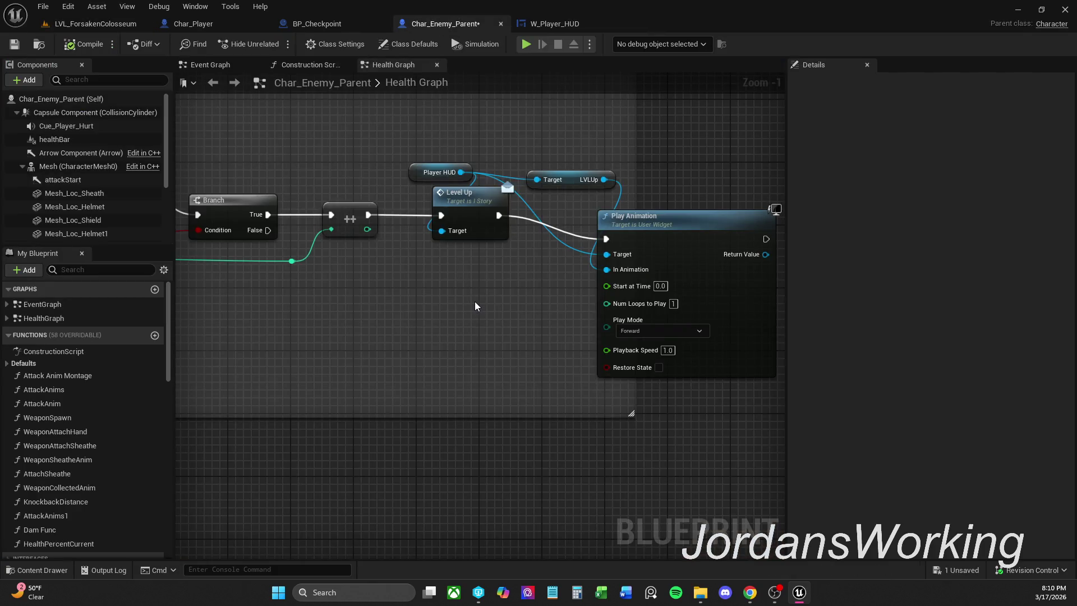
Marquee-select and delete the LVLUp getter and Play Animation nodes, then save Char_Enemy_Parent
scroll(475, 304, down, 1)
drag(497, 184, 690, 379)
click(558, 336)
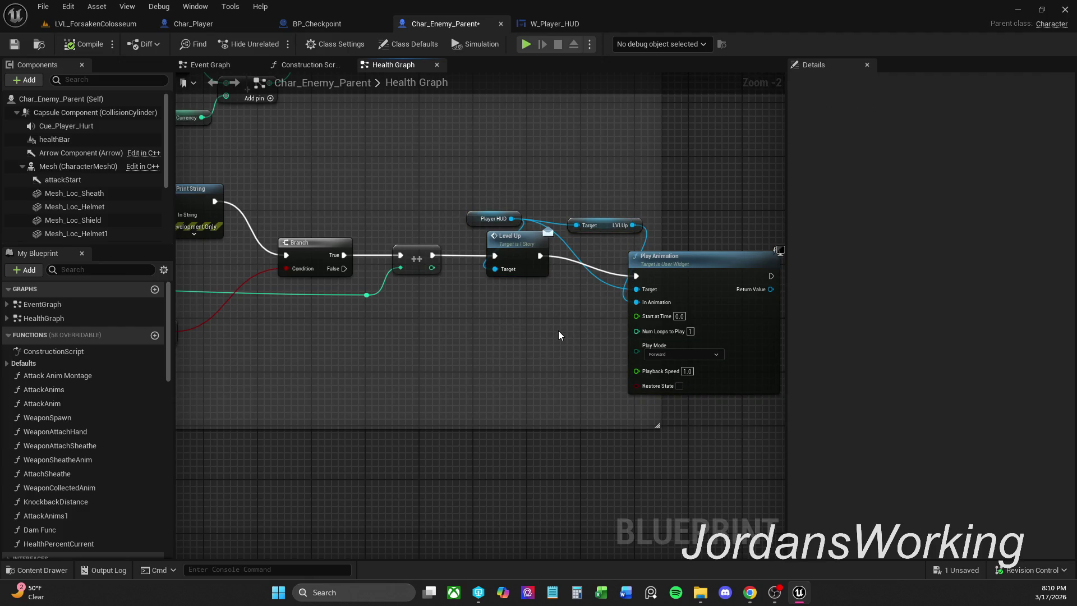
drag(486, 165, 730, 392)
click(415, 342)
click(555, 23)
drag(636, 224, 628, 218)
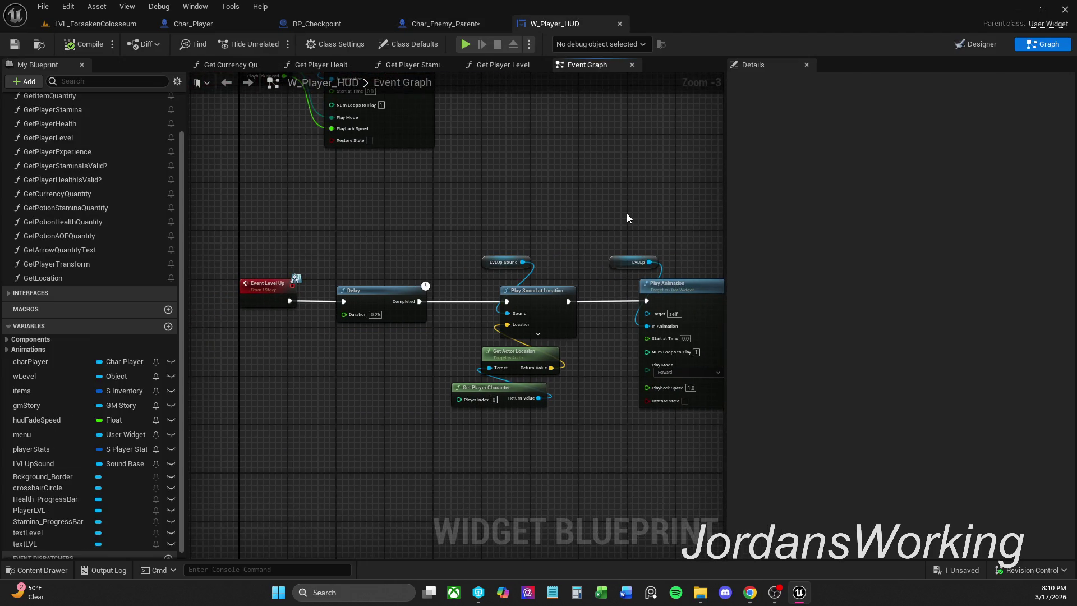
click(443, 24)
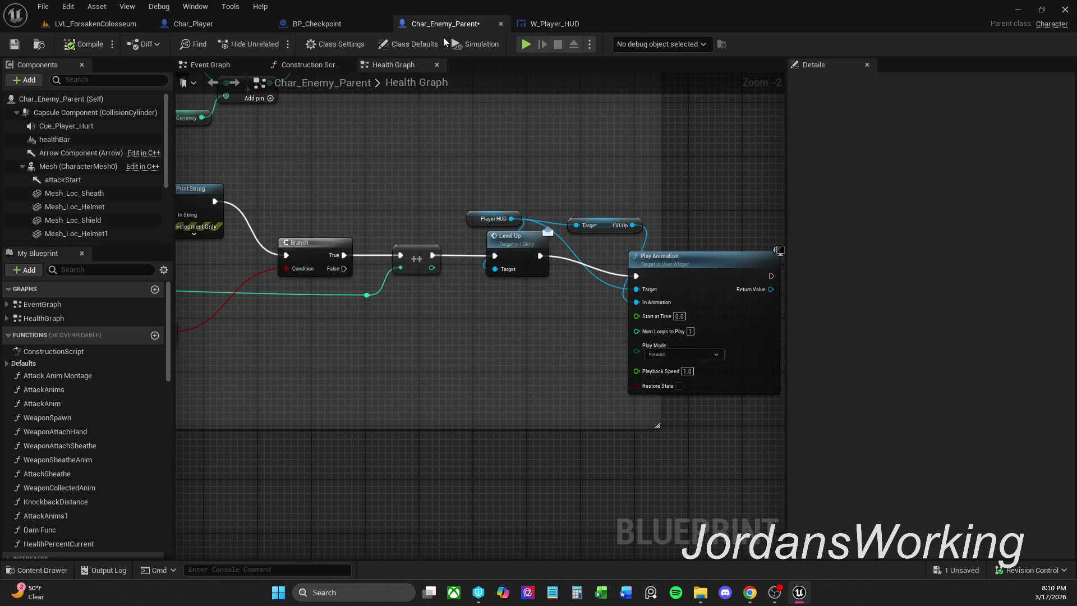
drag(613, 216, 763, 363)
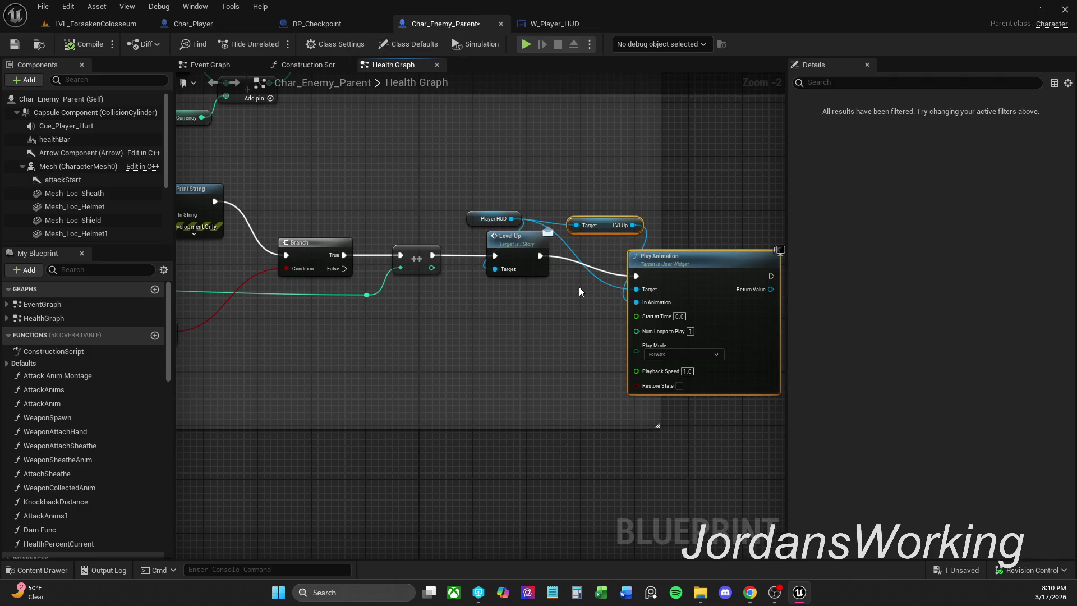
key(Delete)
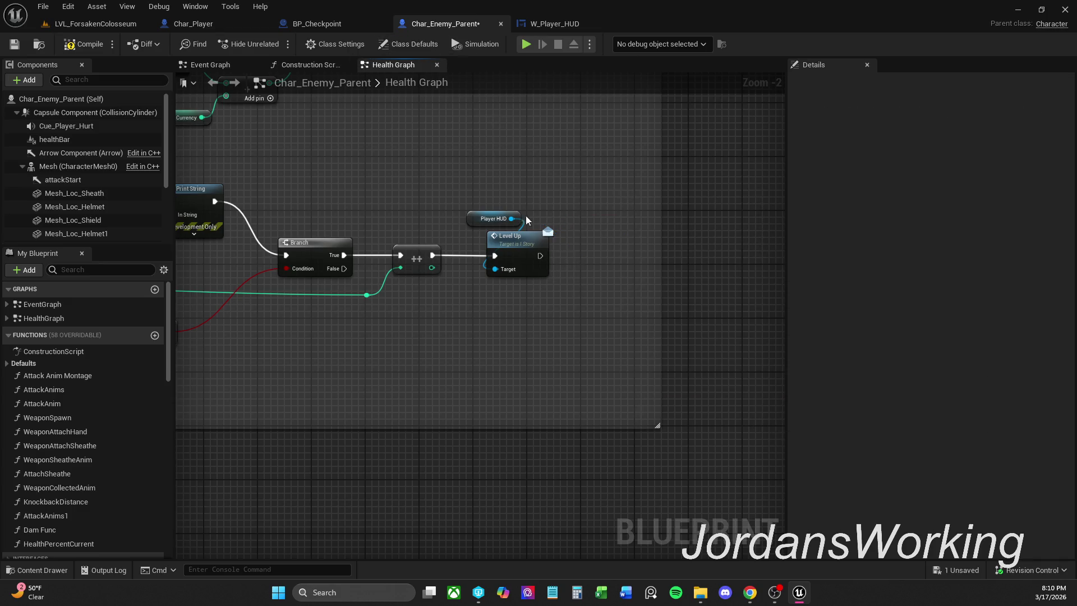
click(14, 45)
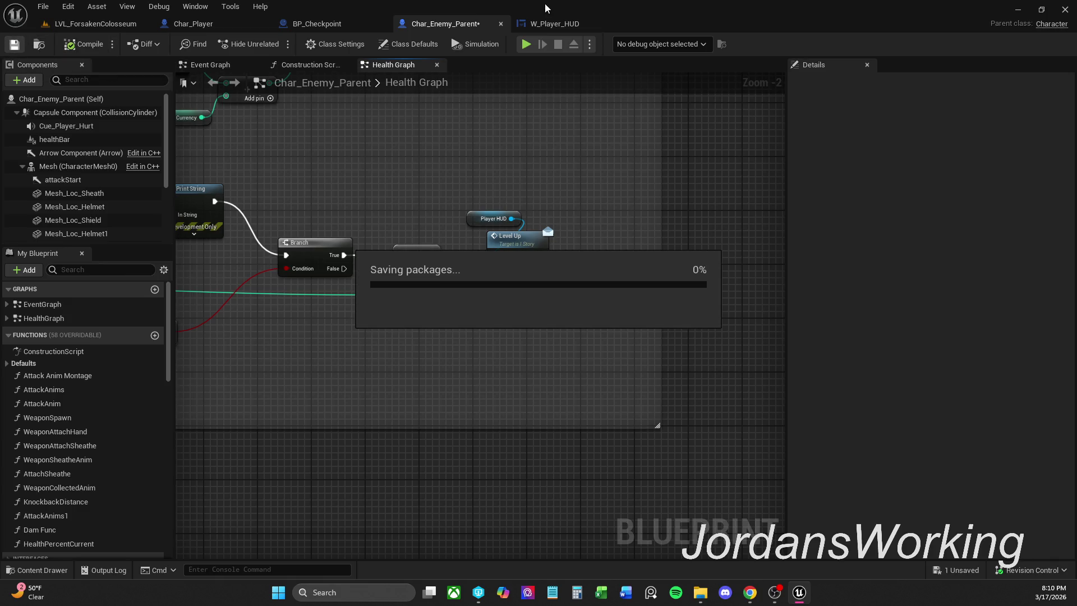
Review W_Player_HUD's Event LevelUp chain, save the widget, and return to the Designer
click(569, 23)
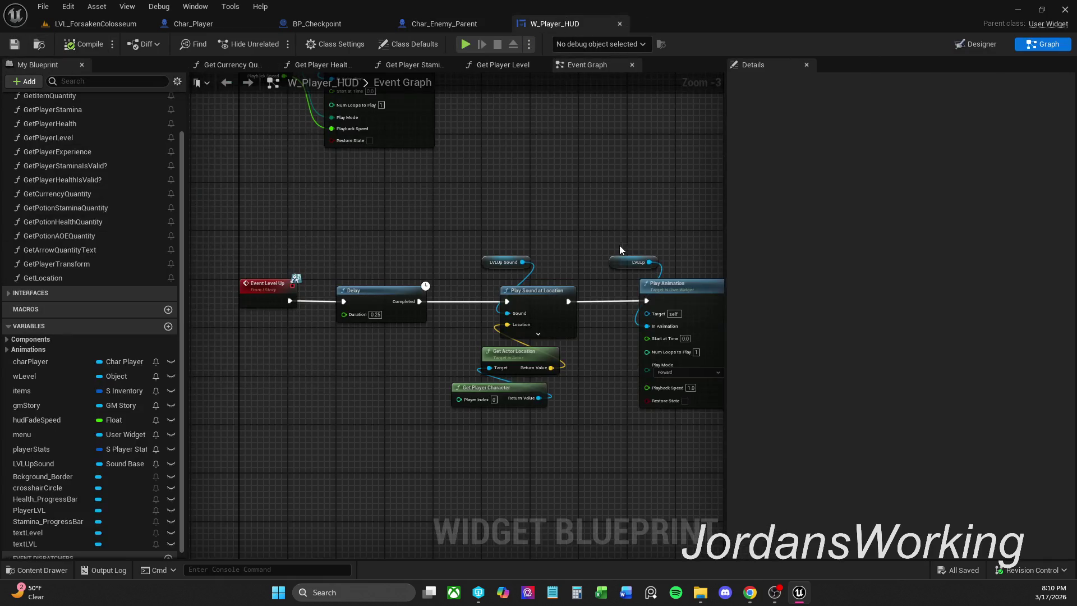
drag(493, 213, 558, 294)
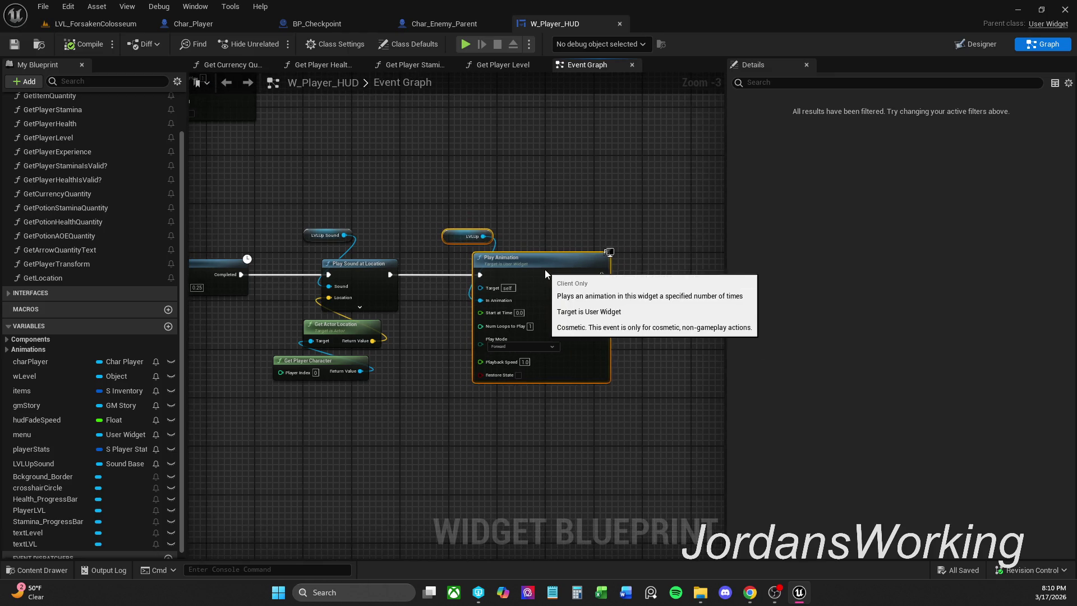
scroll(550, 232, down, 2)
mouse_move(683, 256)
mouse_down()
mouse_move(682, 268)
mouse_move(470, 269)
mouse_up()
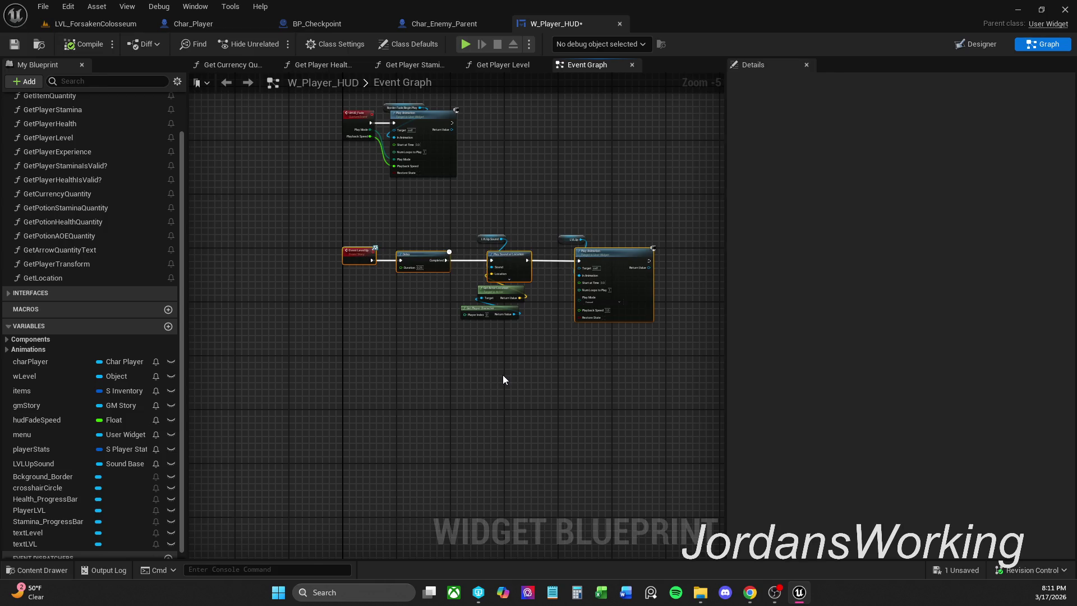
click(532, 195)
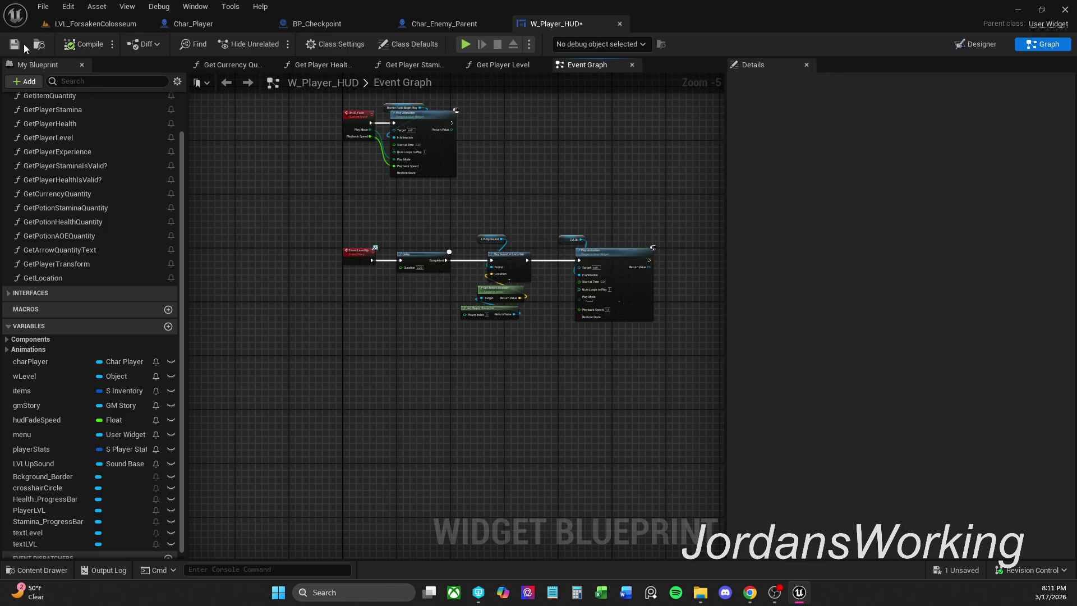
key(ctrl+s)
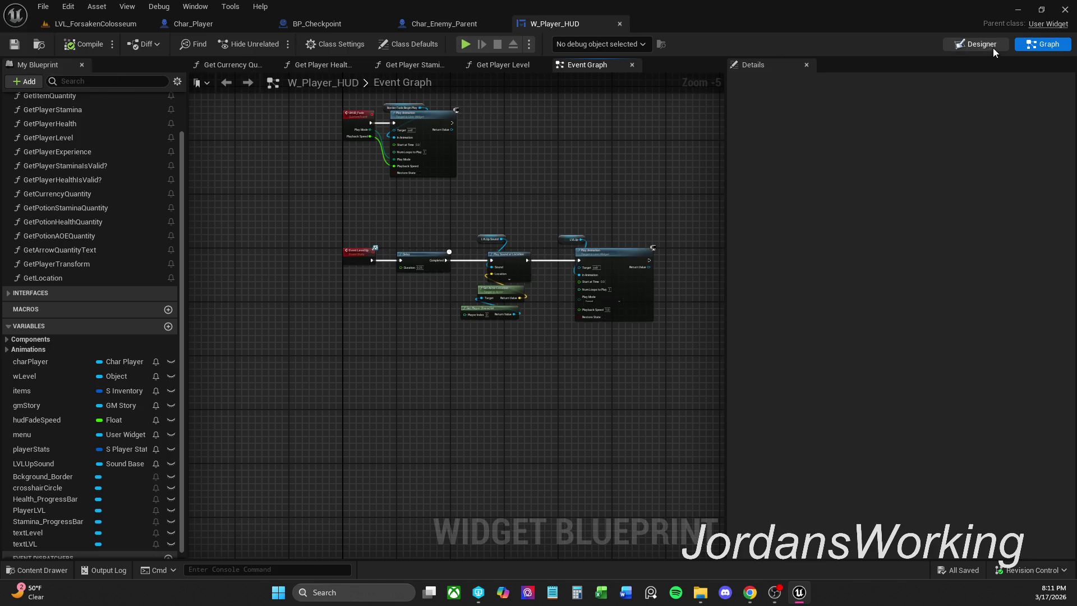
click(990, 45)
Filter the Details panel to 'opa' and reset PlayerLVL's Render Opacity to 1.0
click(919, 104)
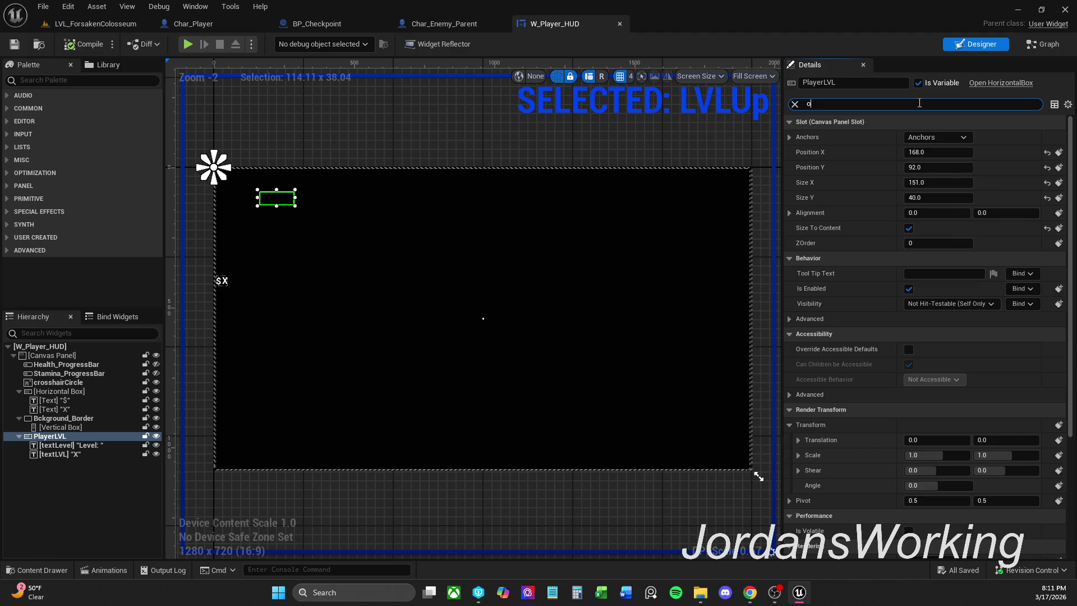
text(pc)
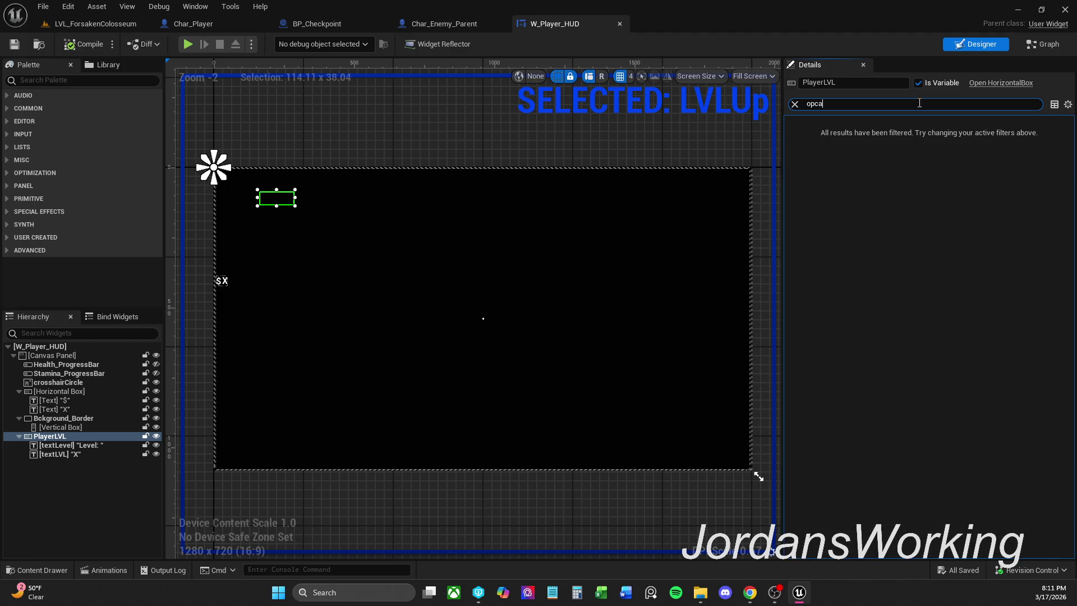
key(BackSpace)
text(a)
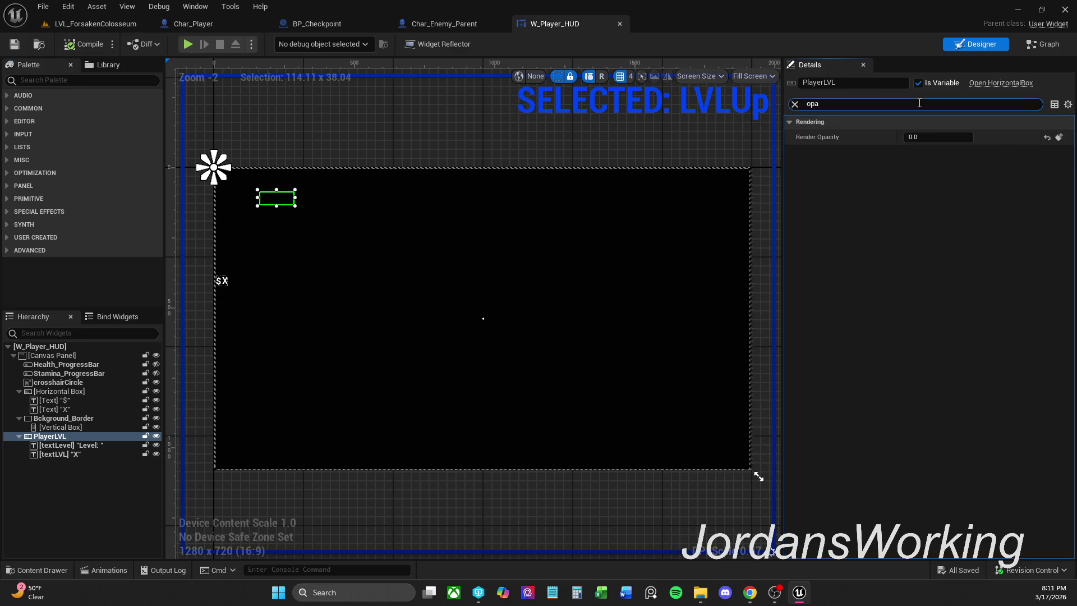
click(1047, 137)
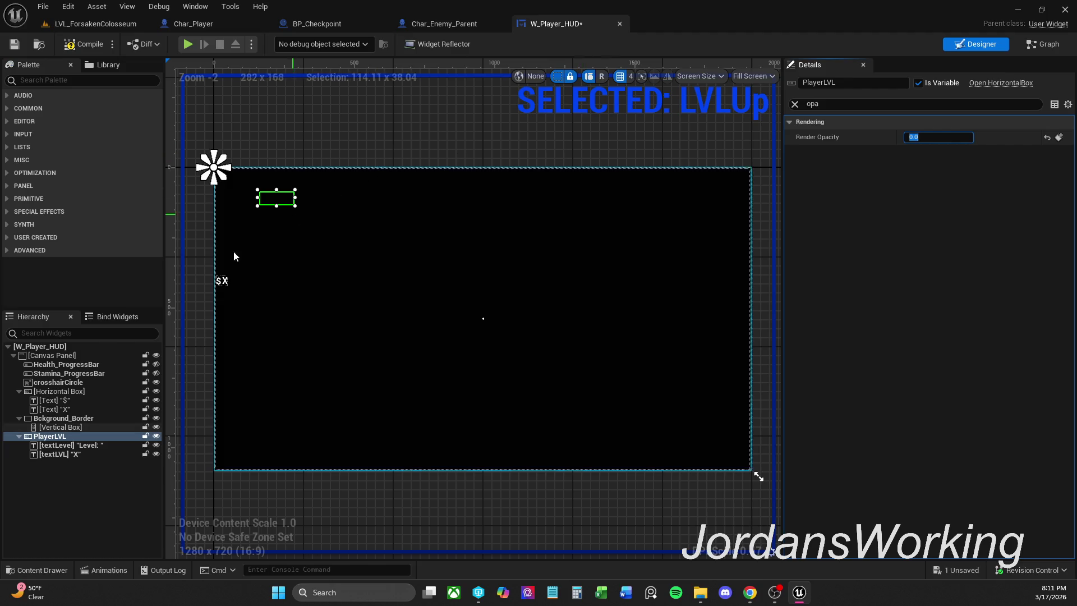
Reset Render Opacity to 1.0 on textLevel and PlayerLVL, then check textLVL and the LVLUp animation
click(73, 445)
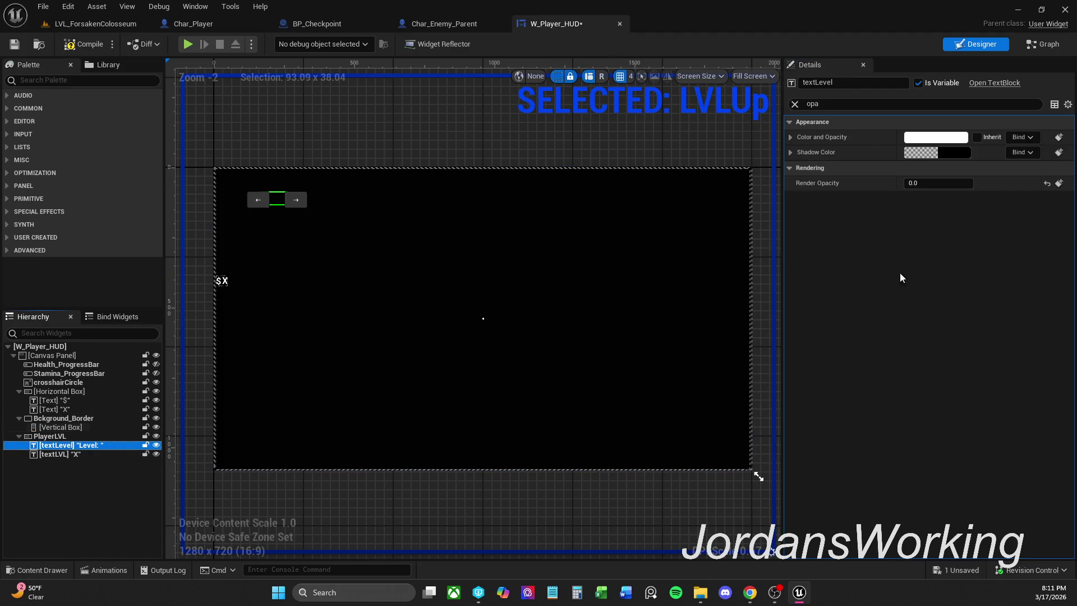
click(1047, 183)
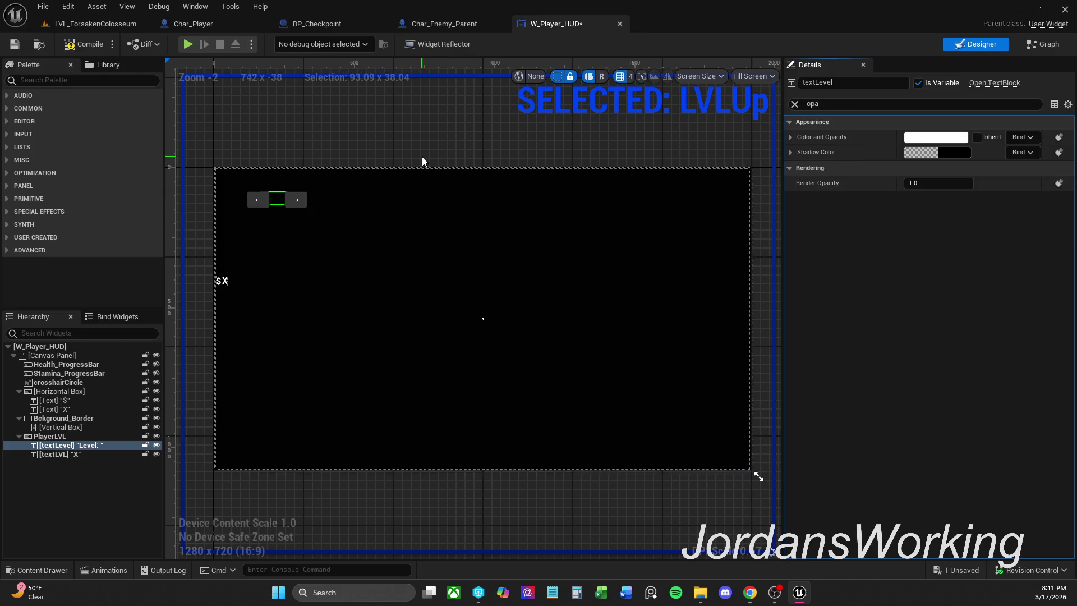
click(422, 156)
click(99, 439)
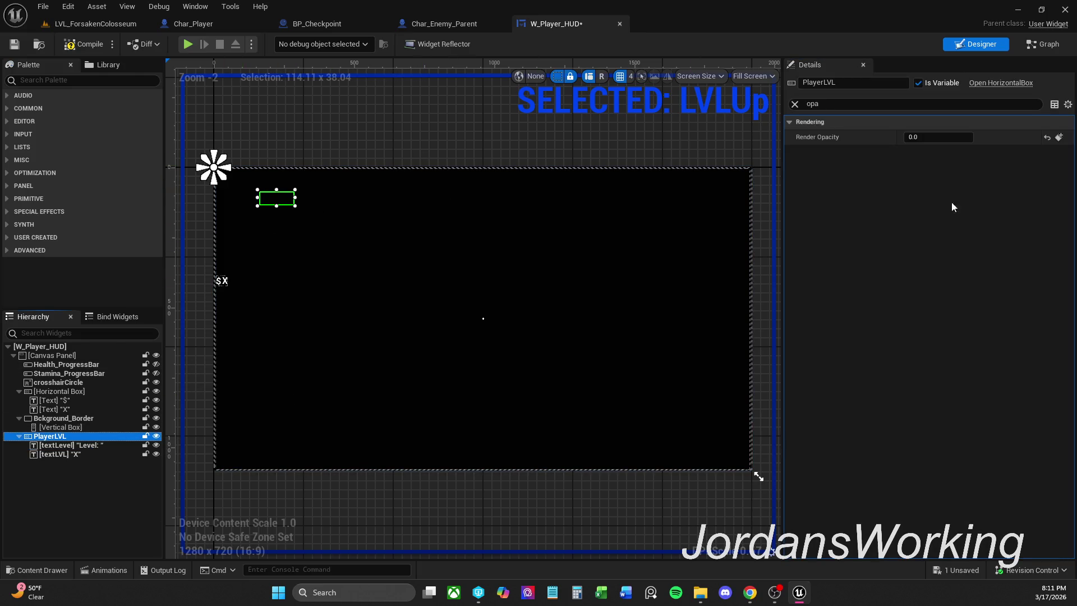
click(1047, 137)
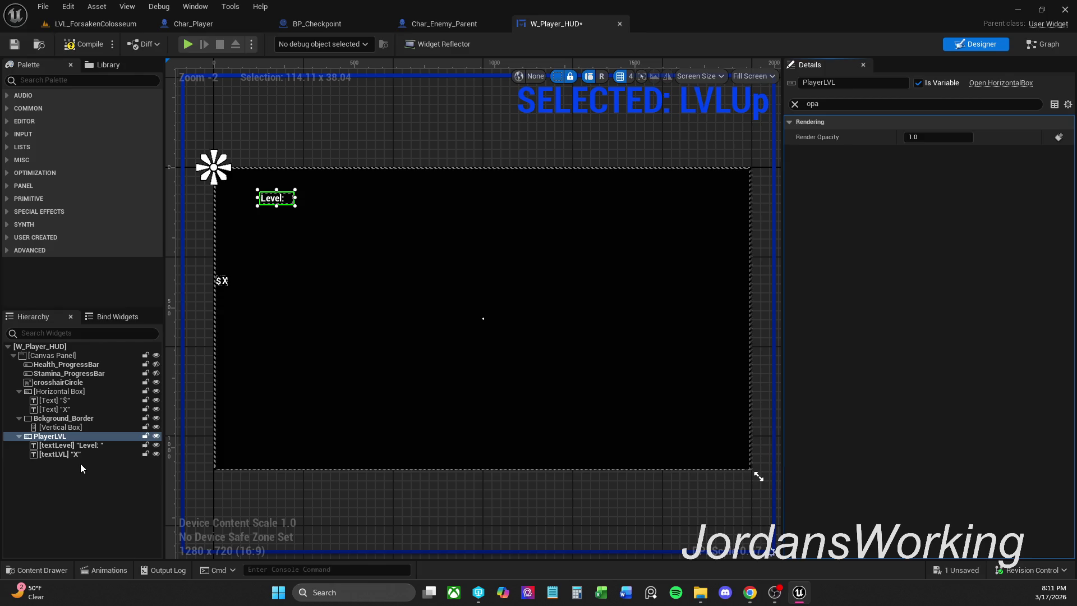
click(60, 453)
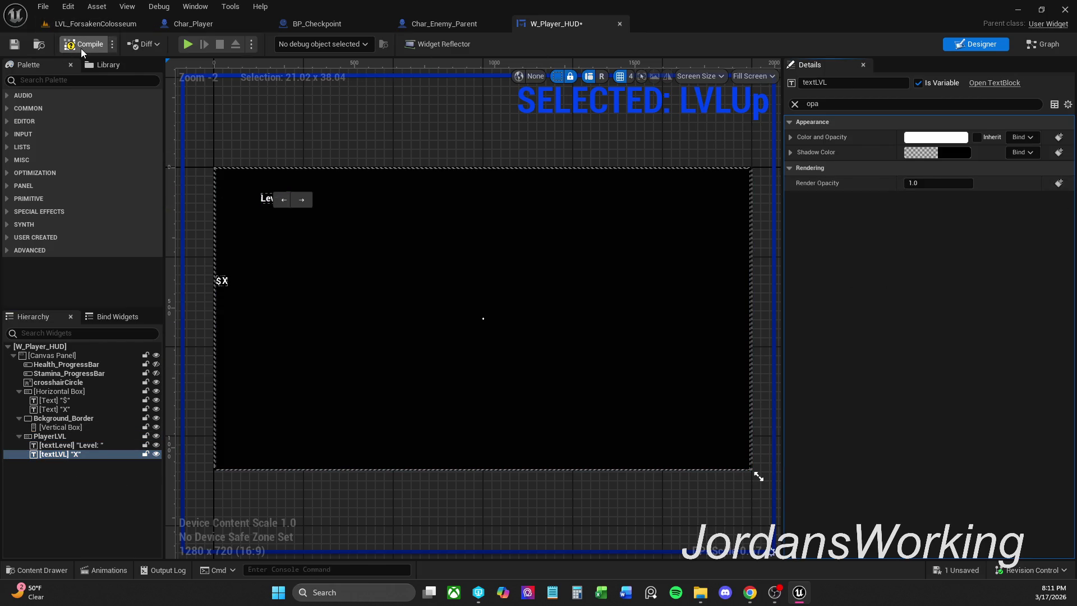
click(335, 152)
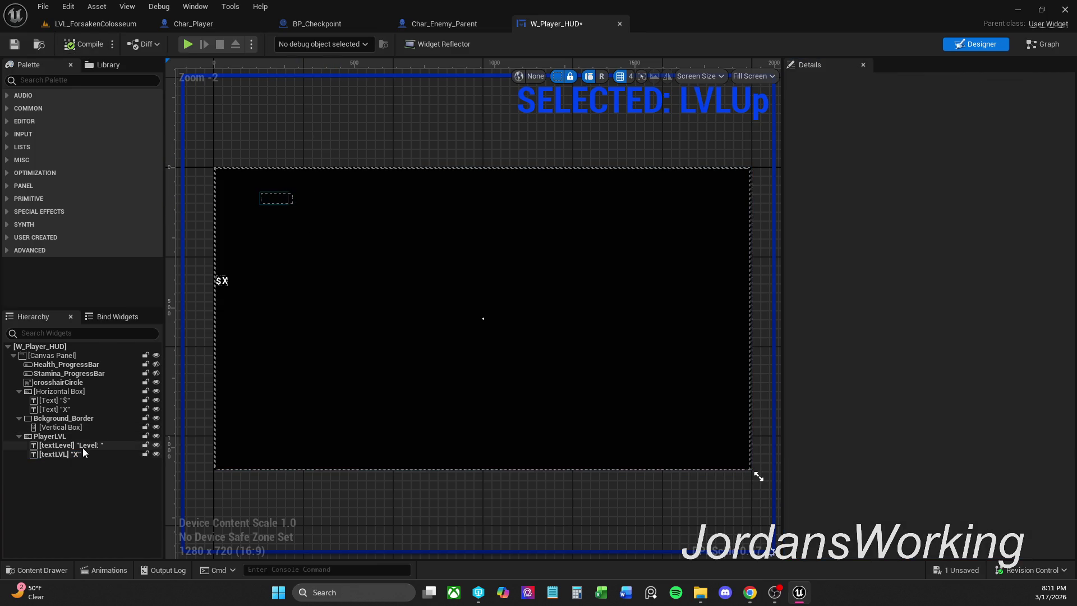
click(119, 574)
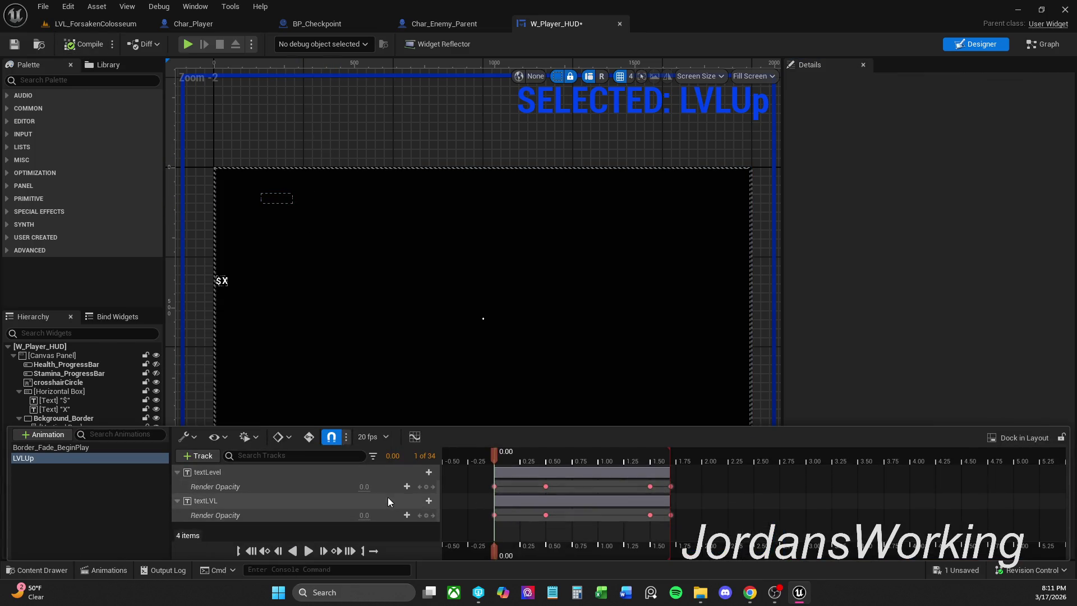
click(96, 24)
Play-test the level, attacking enemies until the HUD reads Level: 5 and $138, then stop
click(275, 43)
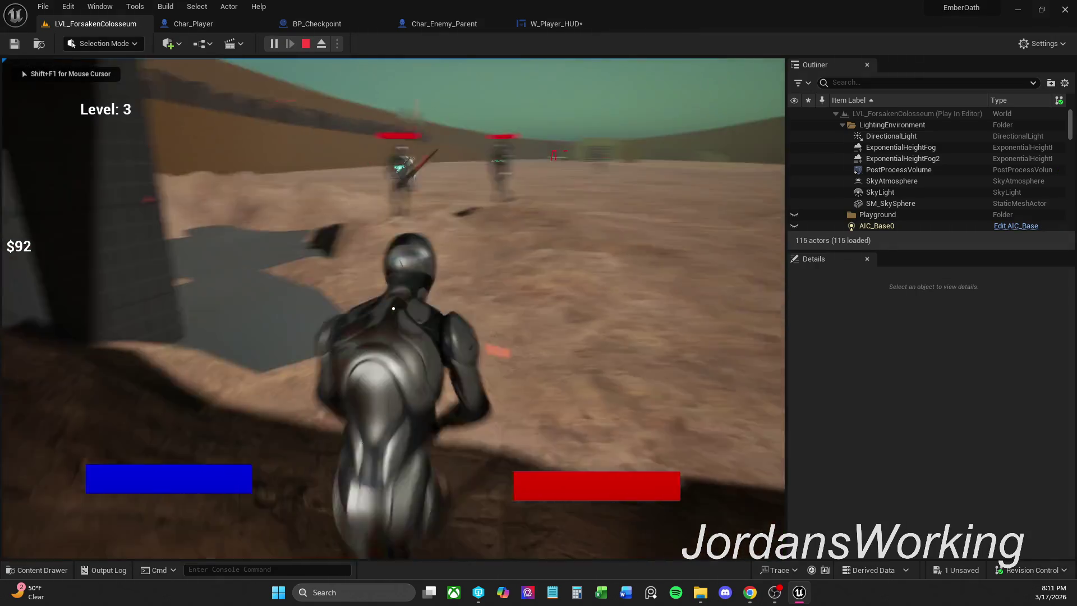
key(w)
click(393, 308)
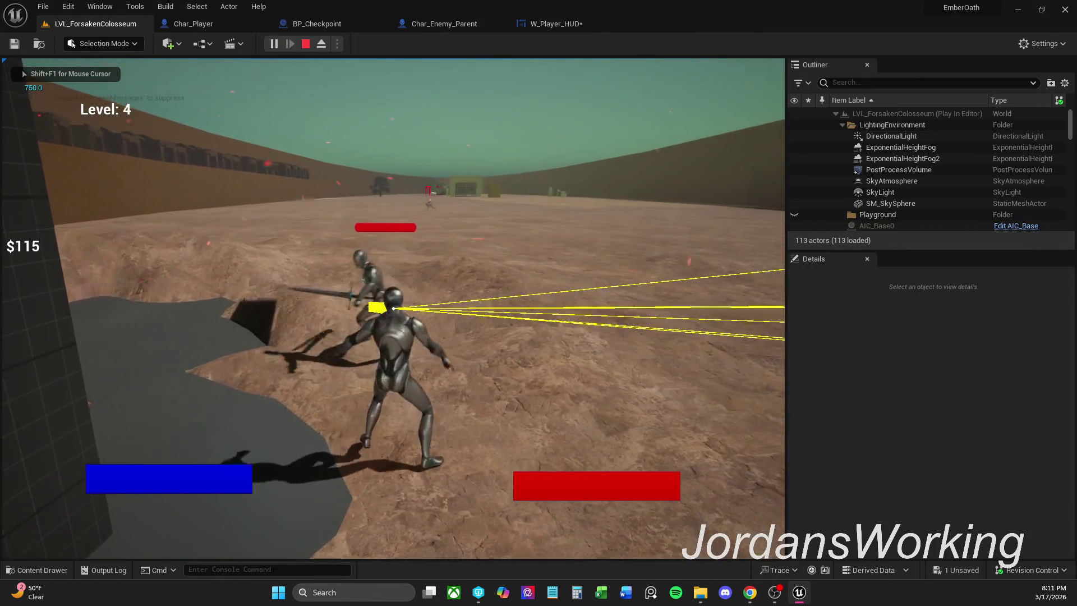
click(393, 308)
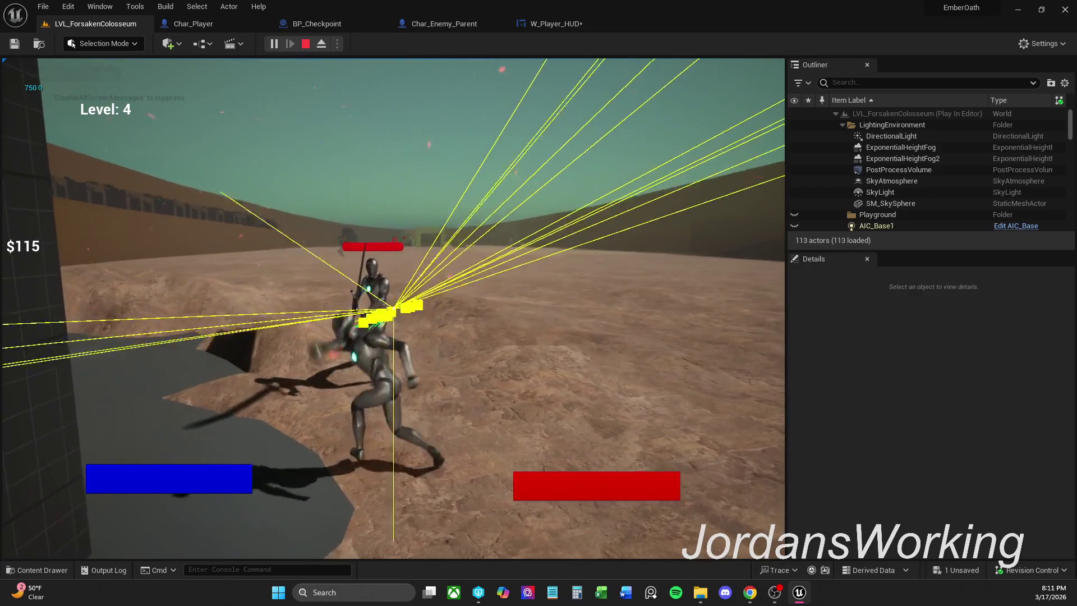
click(394, 308)
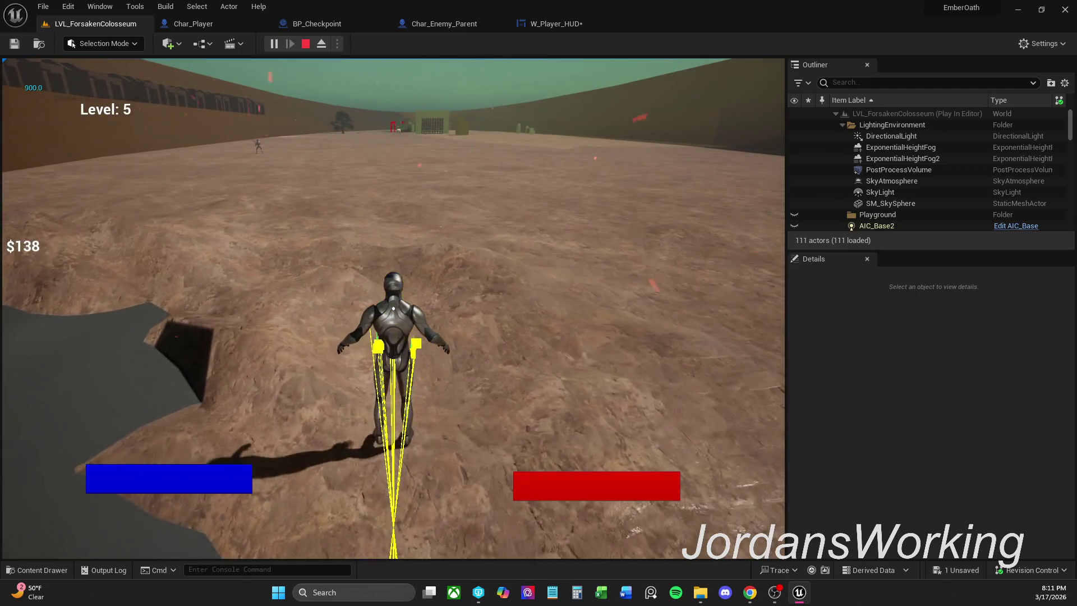
click(394, 308)
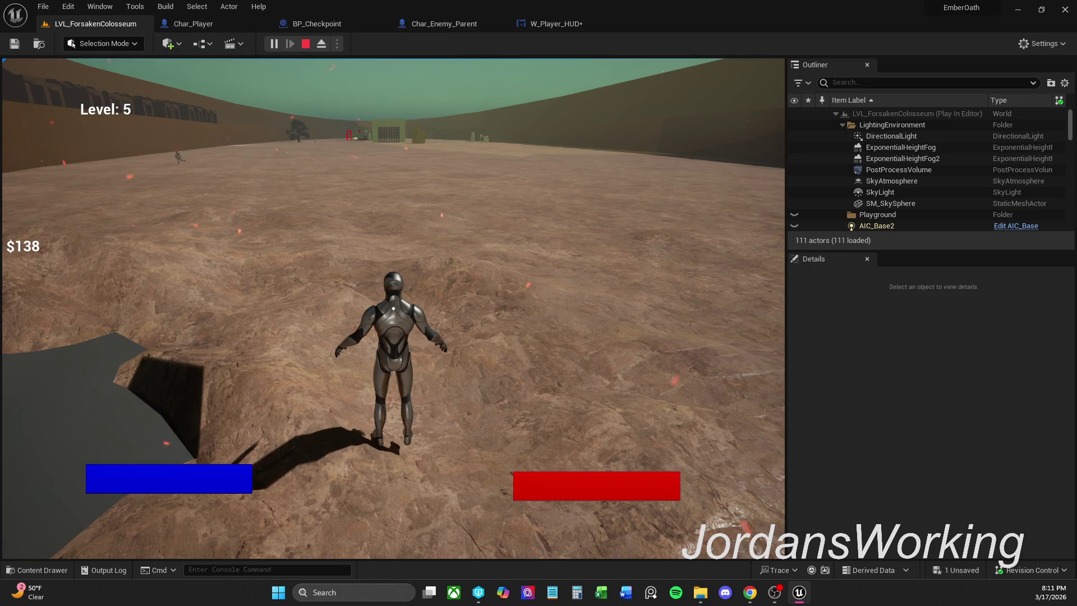
key(Escape)
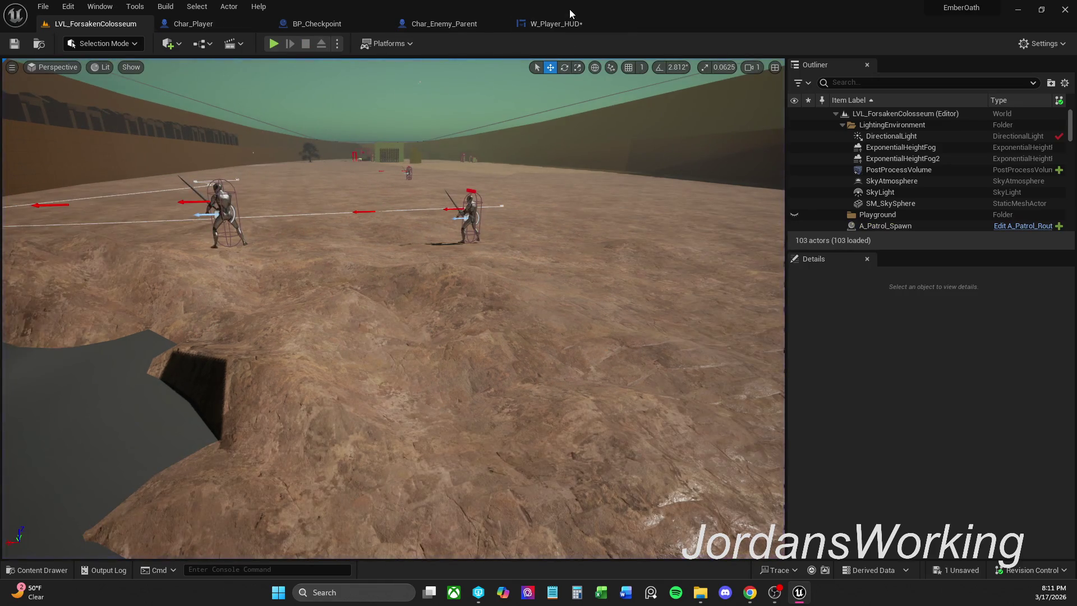
Save and close the W_Player_HUD widget
click(574, 23)
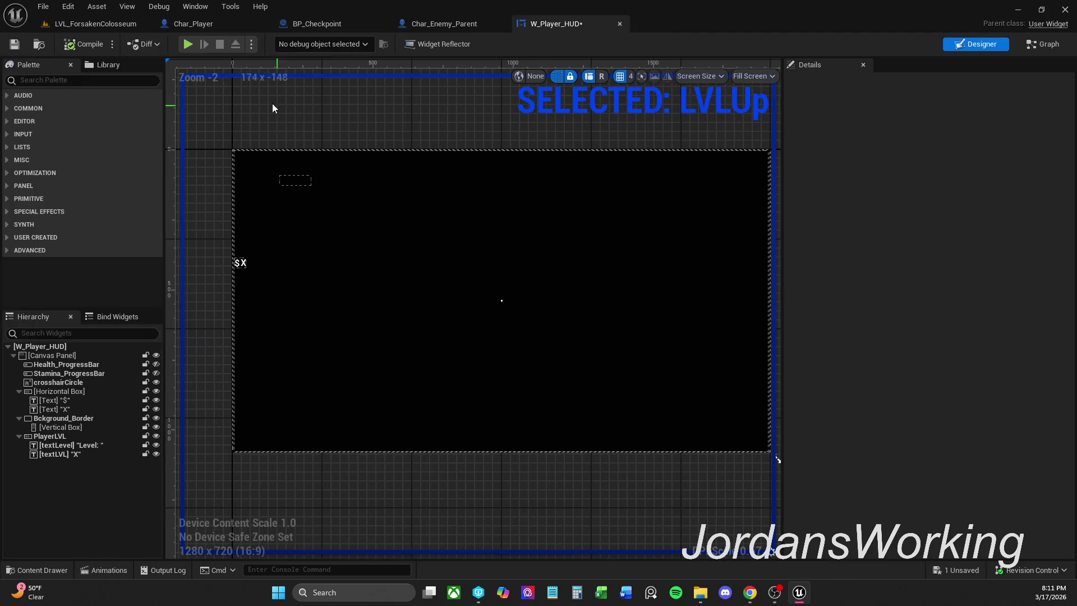
click(12, 45)
click(620, 24)
Zoom and pan Char_Enemy_Parent's Health Graph to view the experience-required check
scroll(523, 220, down, 1)
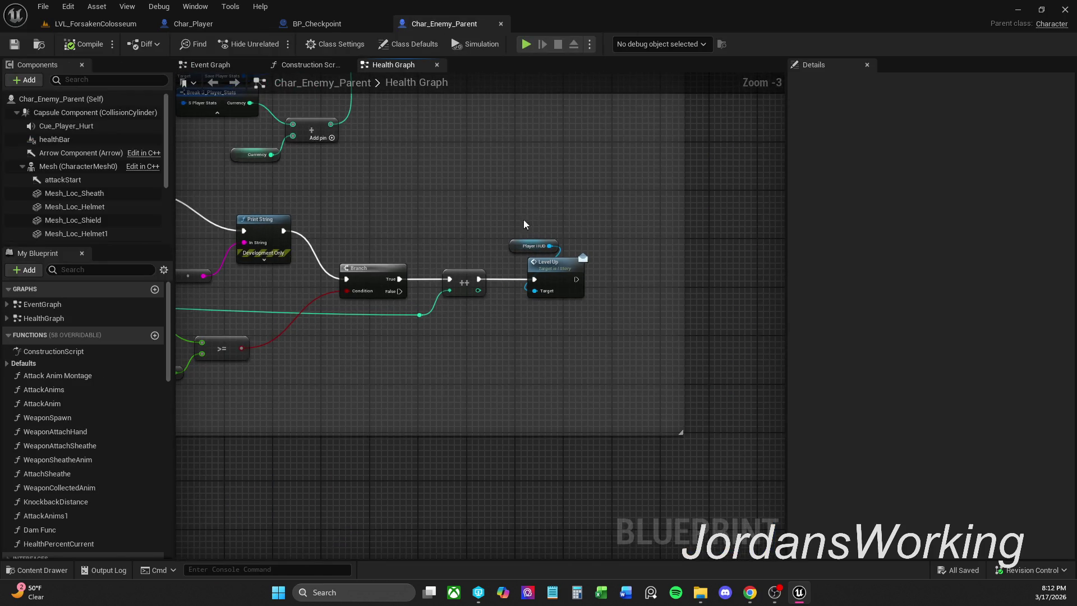
mouse_move(537, 231)
mouse_down()
mouse_move(524, 212)
mouse_move(685, 191)
mouse_up()
scroll(630, 200, down, 1)
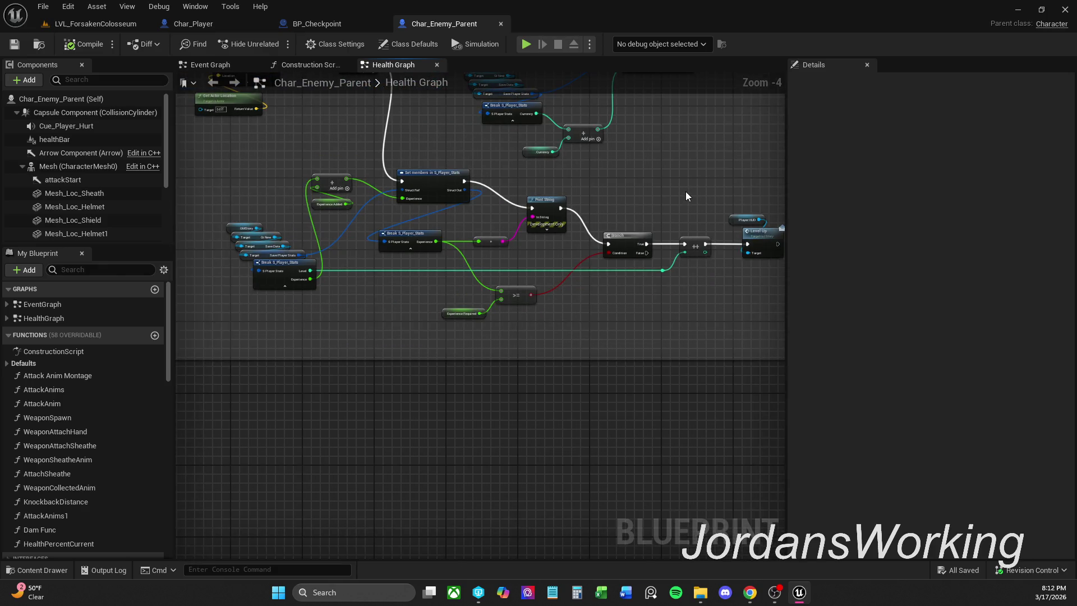
scroll(504, 309, up, 2)
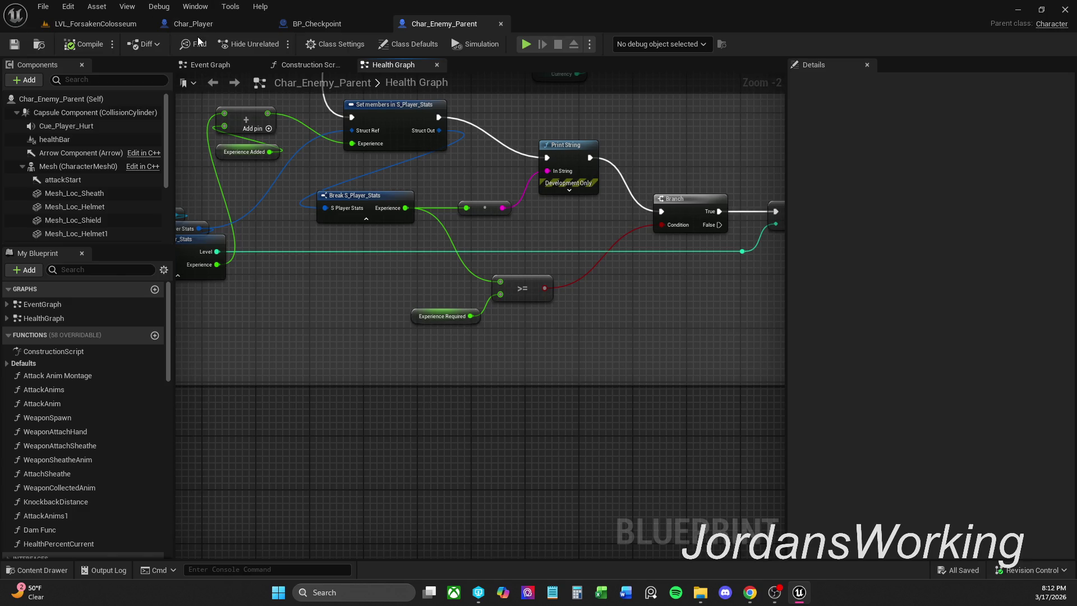
click(55, 571)
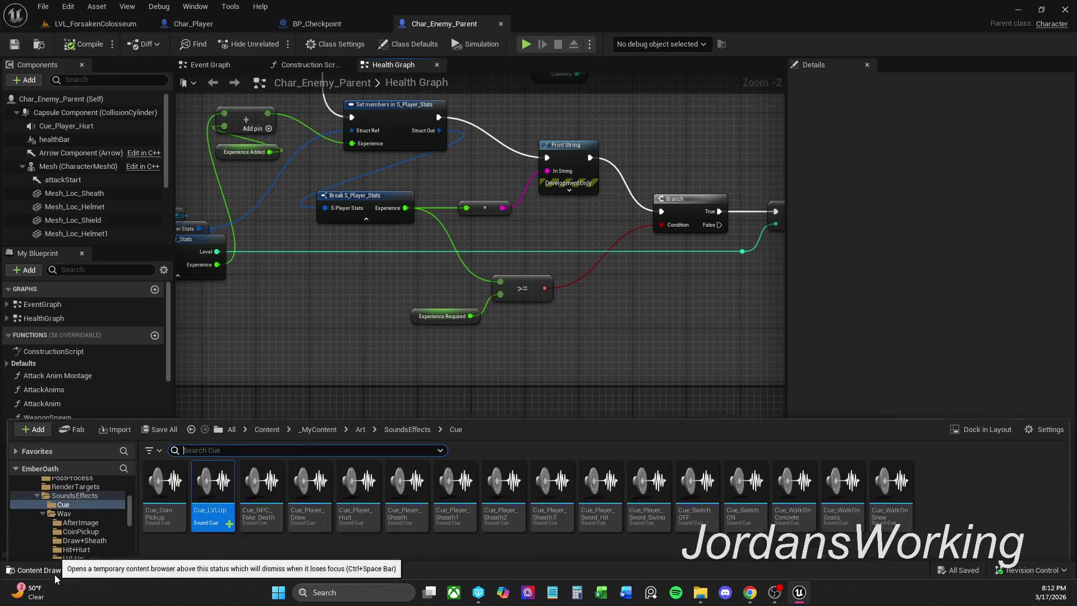
Browse to _MyContent > Blueprints > Gamemodes and open the GM_Story blueprint
click(318, 411)
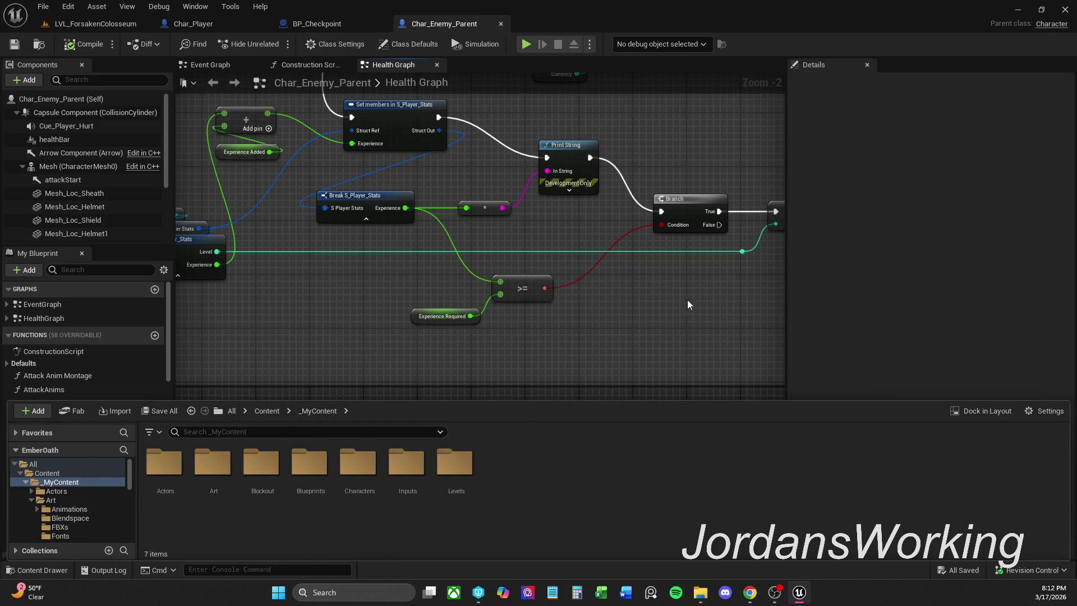
double_click(300, 501)
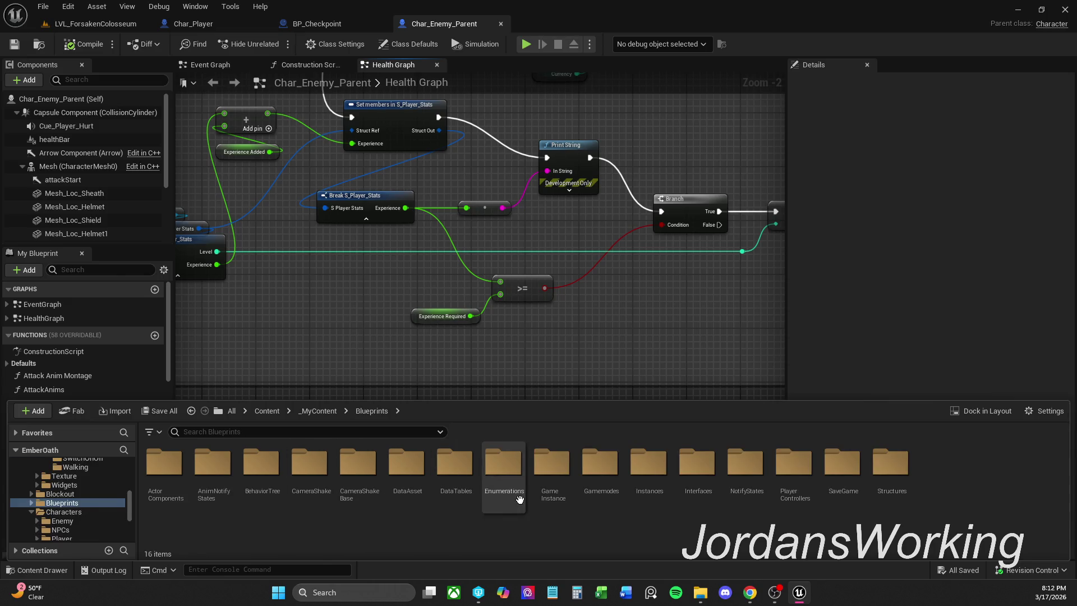
double_click(580, 505)
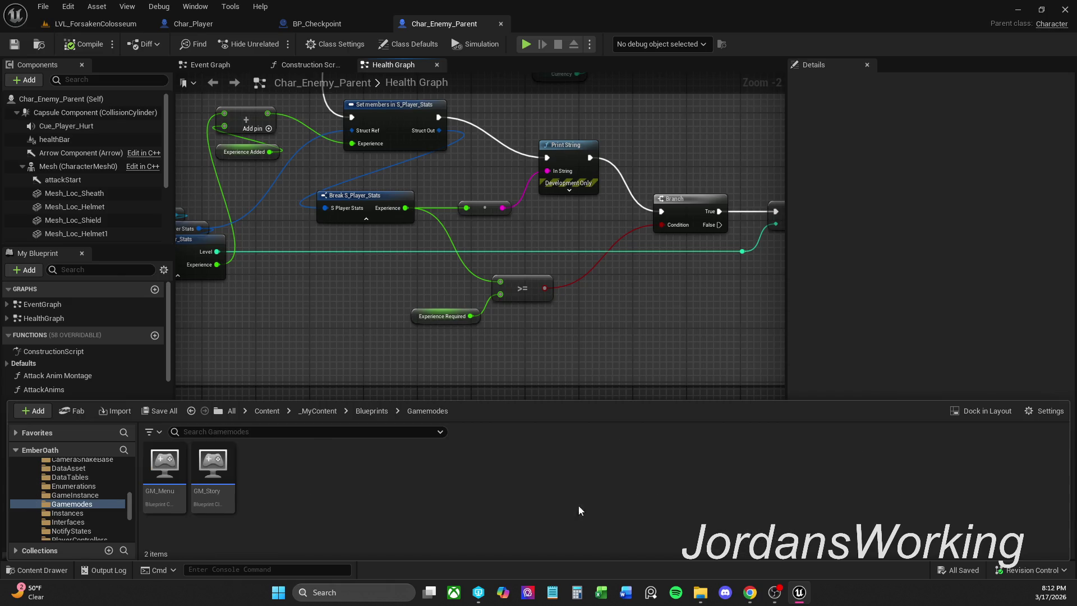
double_click(212, 492)
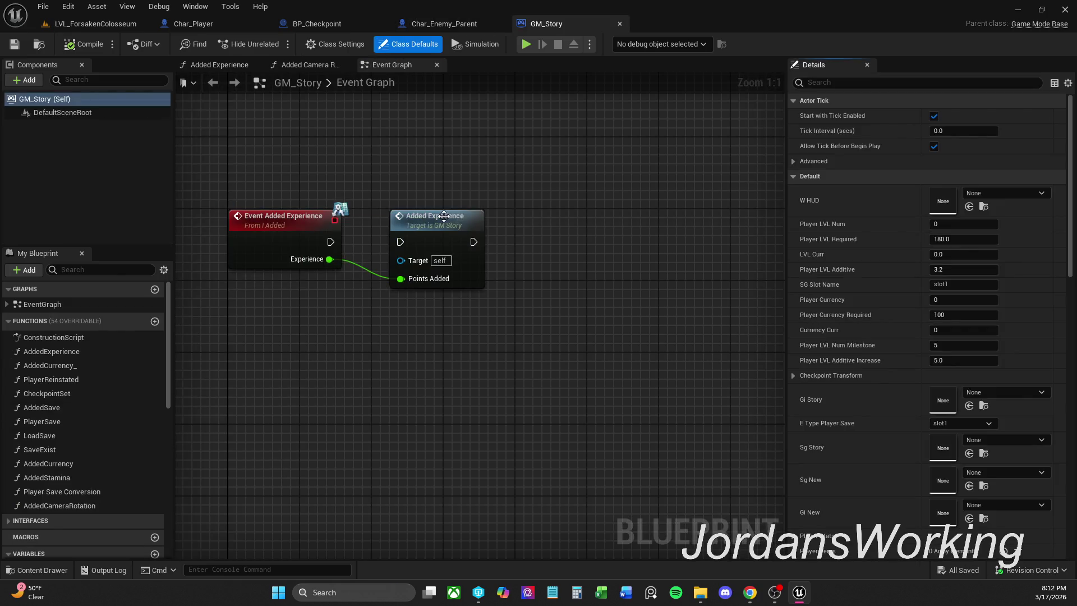
Open the Added Experience function graph and pan around its level-up sequence and branch logic
double_click(443, 256)
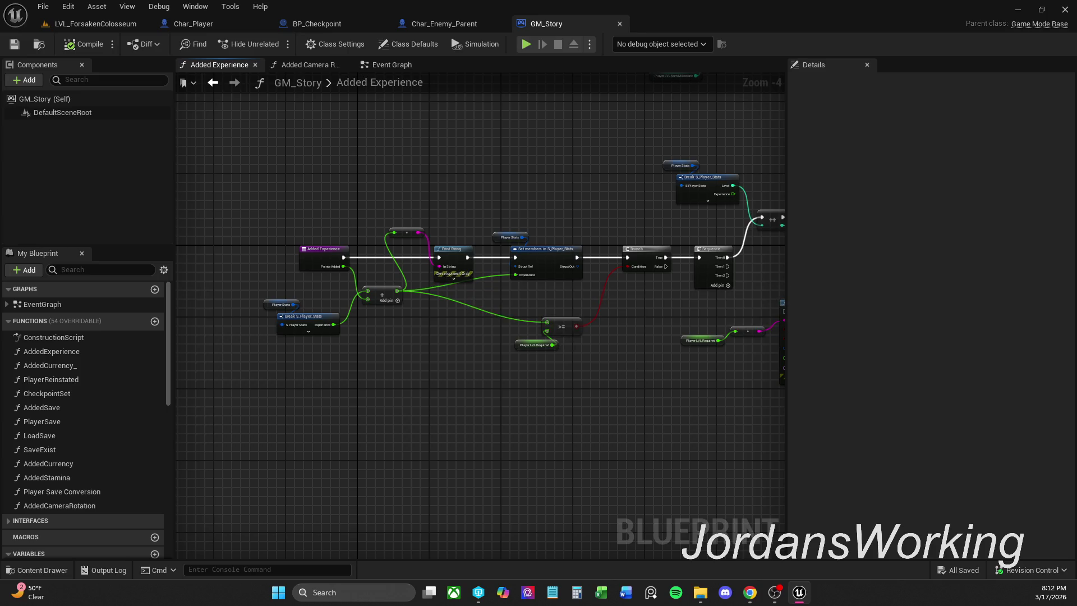
scroll(563, 276, up, 1)
mouse_move(508, 287)
mouse_down()
mouse_move(413, 285)
mouse_move(415, 273)
mouse_move(447, 284)
mouse_up()
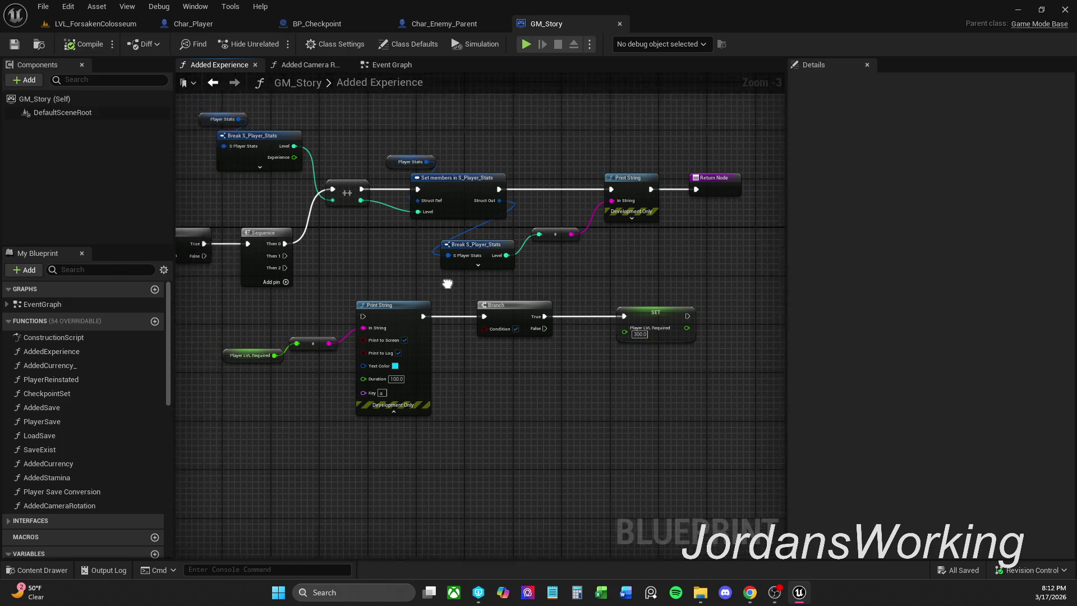
scroll(550, 291, down, 1)
mouse_move(550, 292)
mouse_down()
mouse_move(618, 423)
mouse_move(568, 498)
mouse_up()
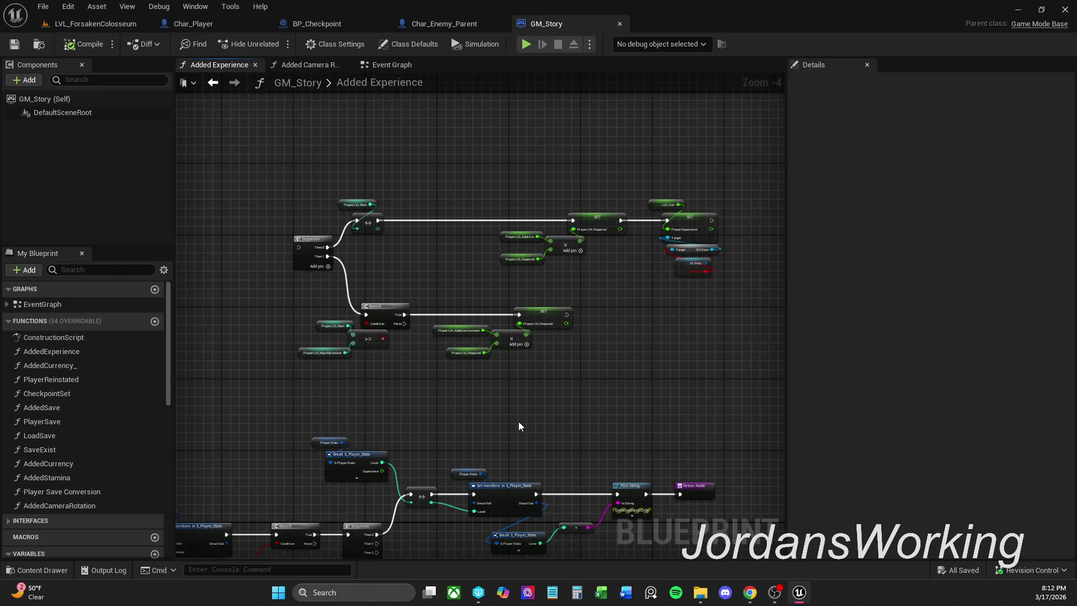
scroll(506, 304, up, 2)
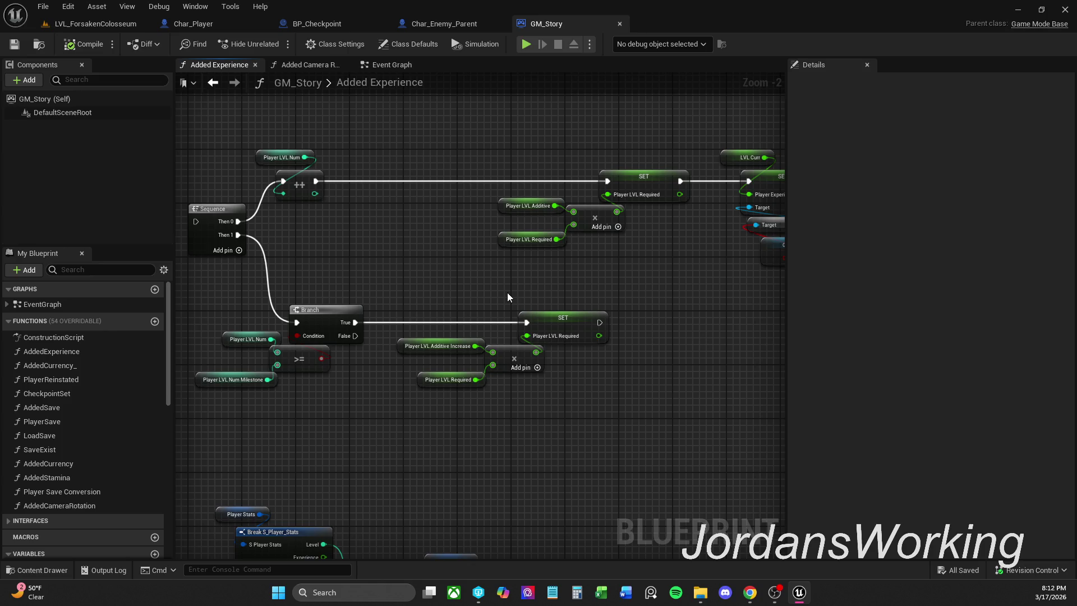
drag(492, 292, 539, 264)
scroll(517, 271, down, 1)
scroll(534, 264, down, 1)
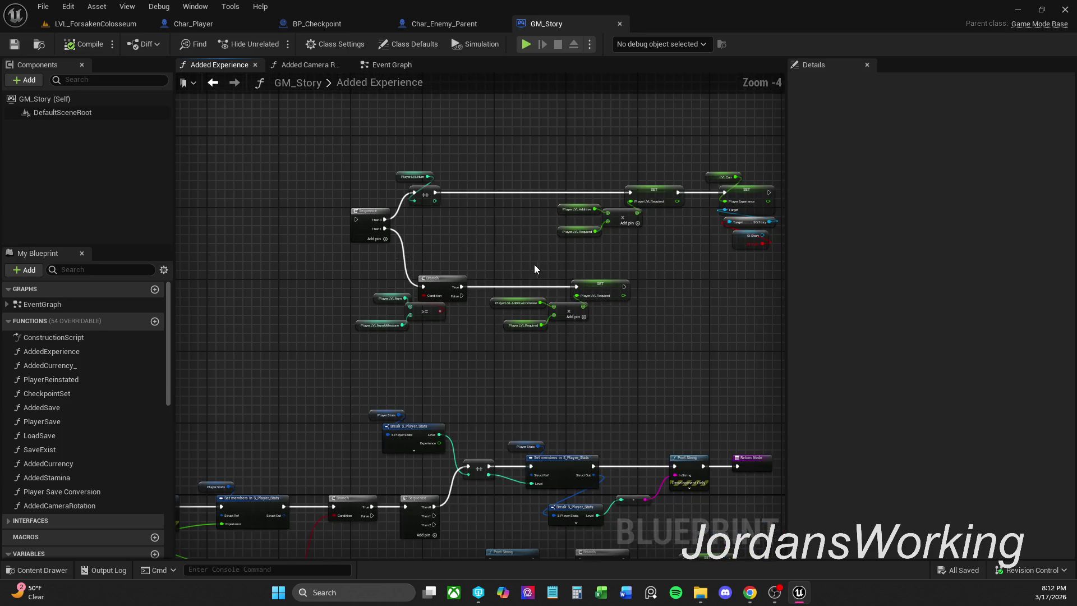
scroll(480, 271, up, 1)
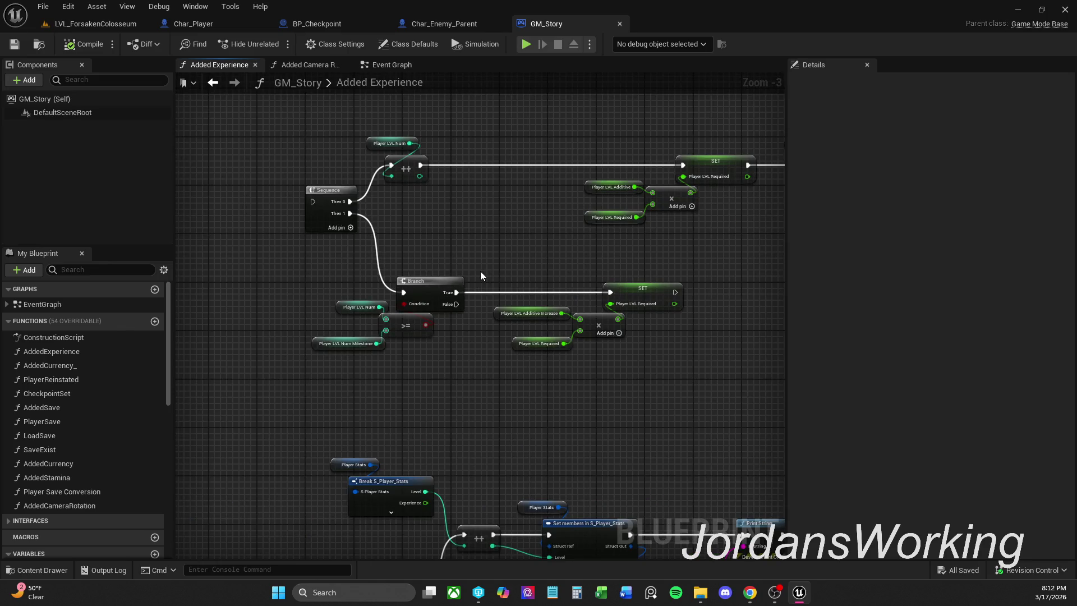
Glance at Char_Enemy_Parent's Health Graph, then return to GM_Story's function and zoom out
click(456, 25)
drag(574, 169, 526, 195)
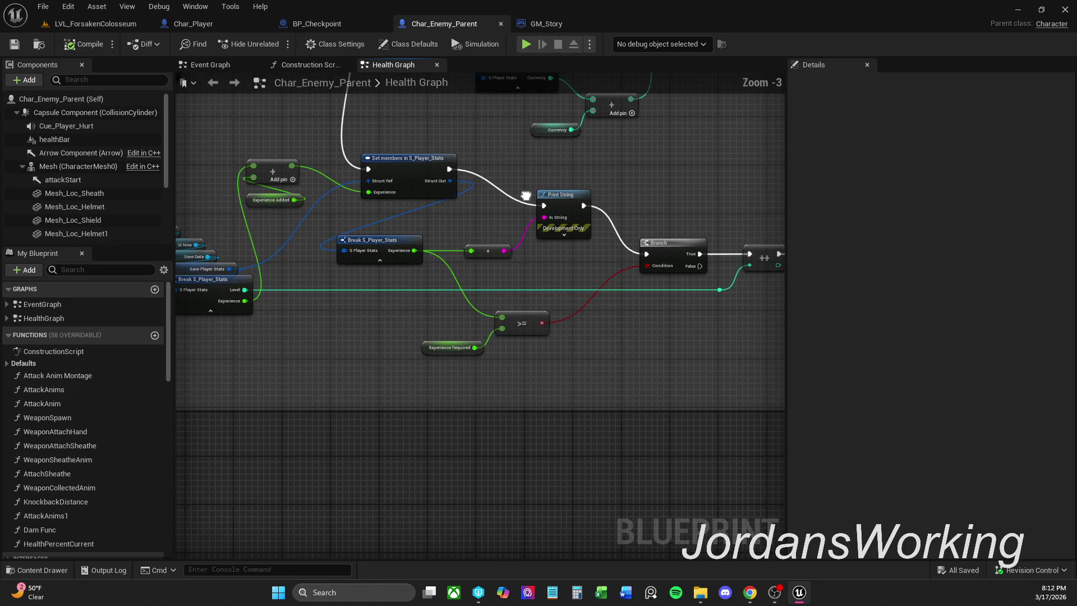
click(545, 24)
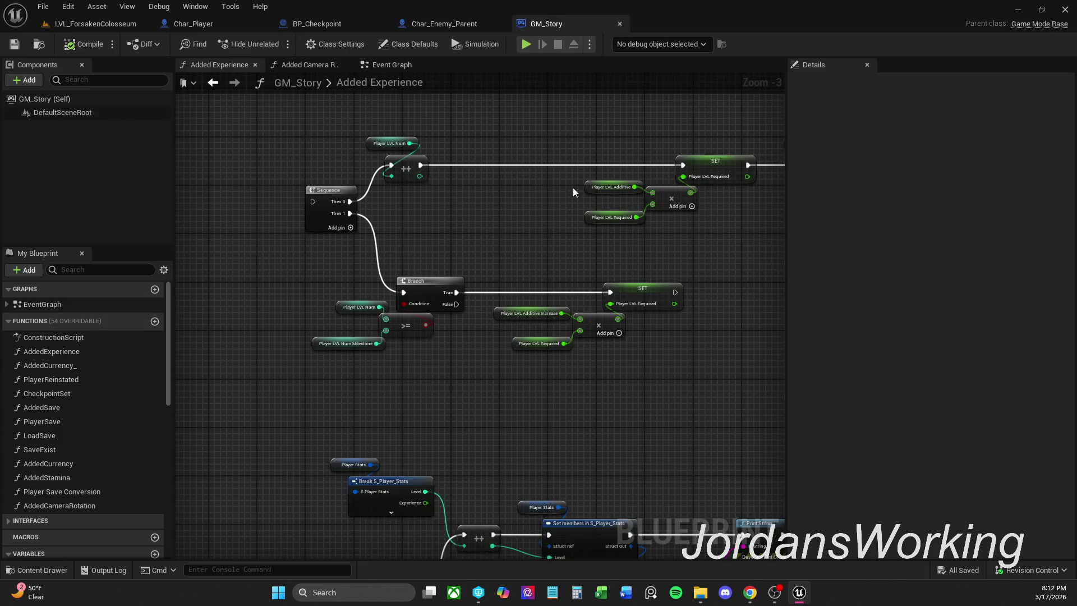
drag(533, 164, 566, 179)
scroll(476, 178, down, 1)
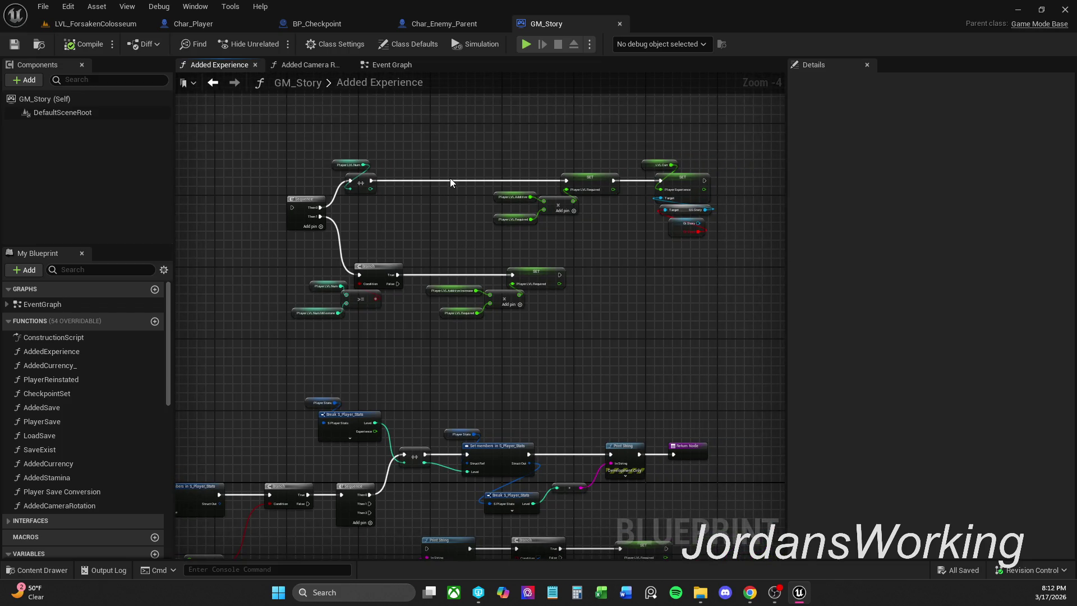
scroll(693, 233, up, 2)
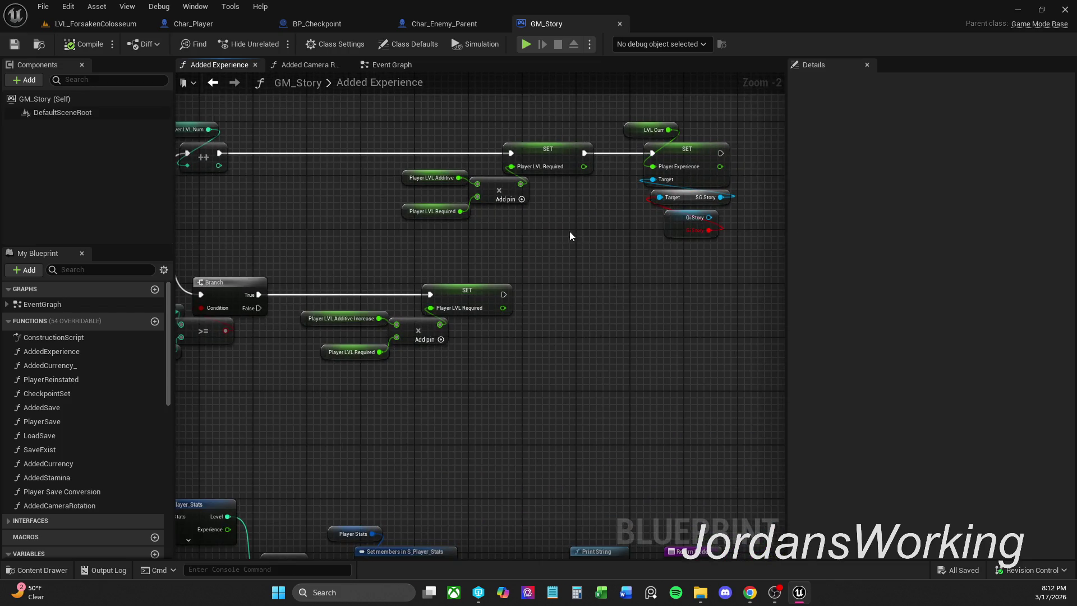
scroll(595, 226, down, 1)
scroll(617, 222, down, 1)
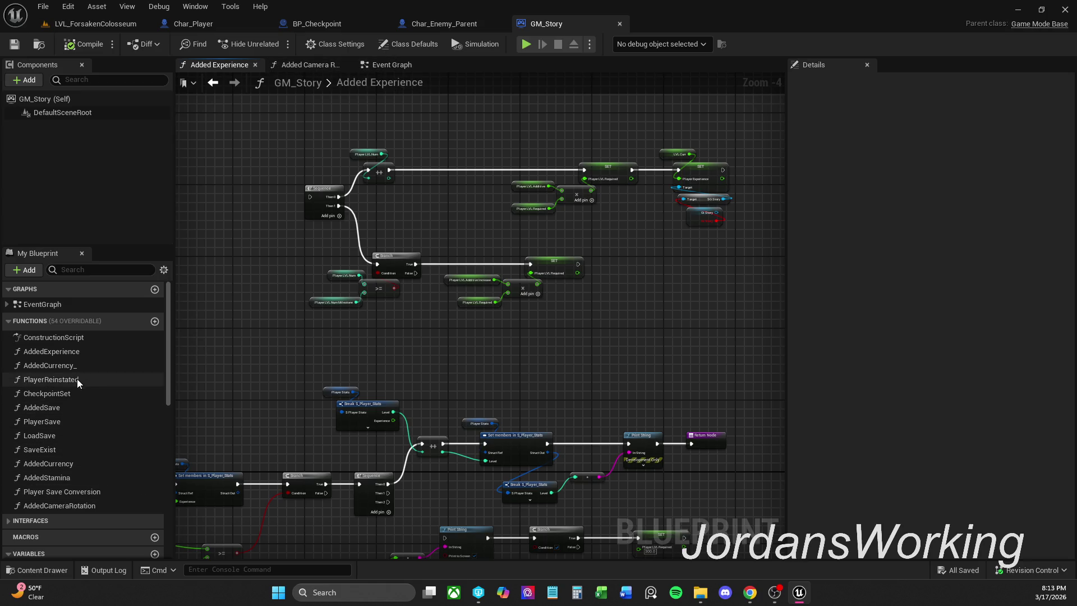
Duplicate the AddedExperience function and name the copy AddedExperience1
right_click(66, 351)
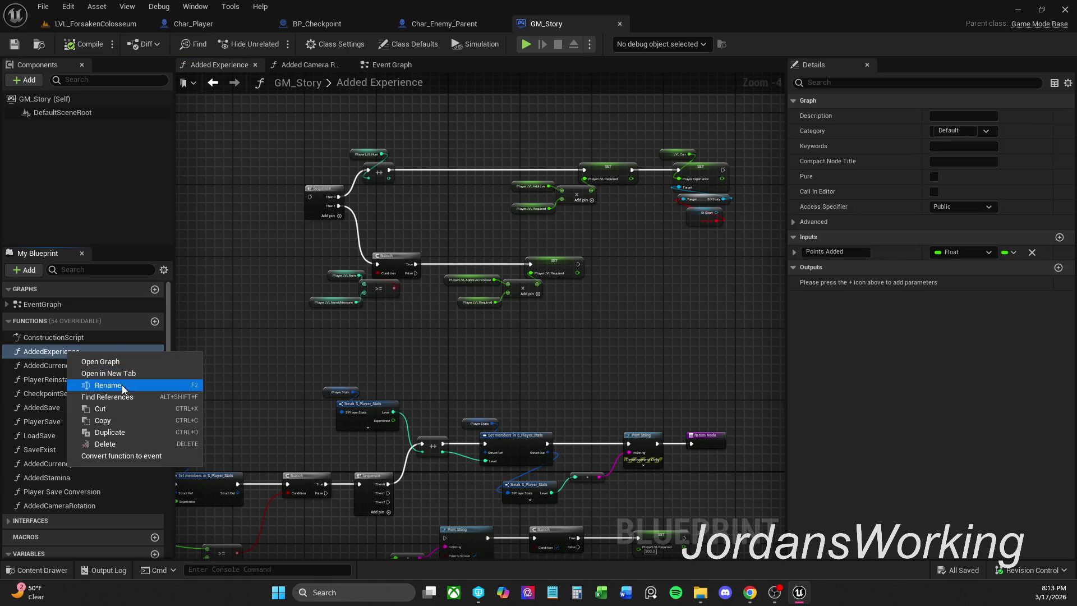
click(121, 433)
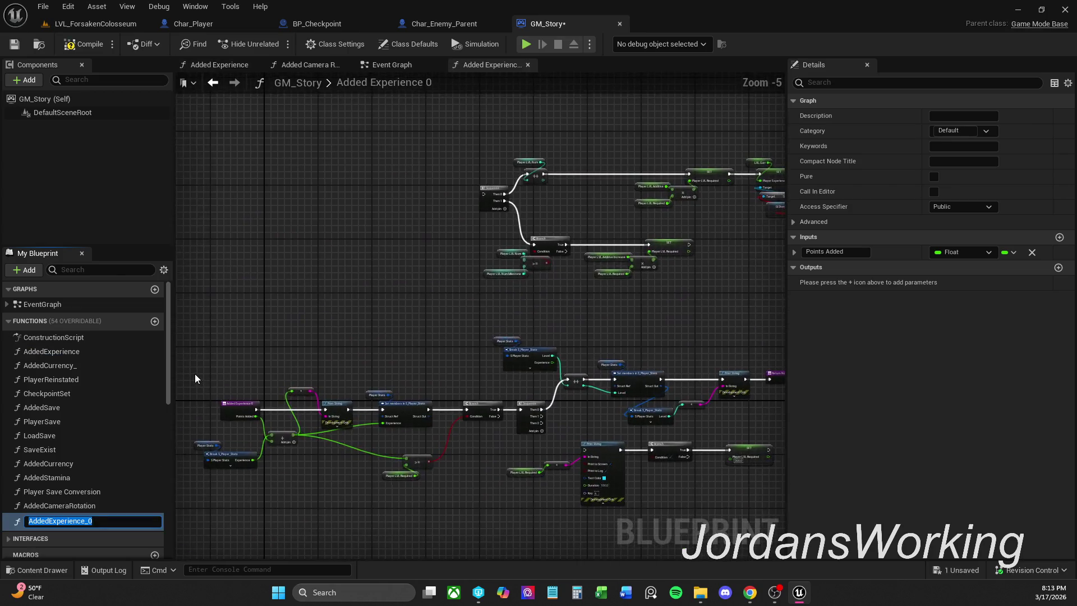
key(End)
key(BackSpace)
key(BackSpace)
text(1)
key(Return)
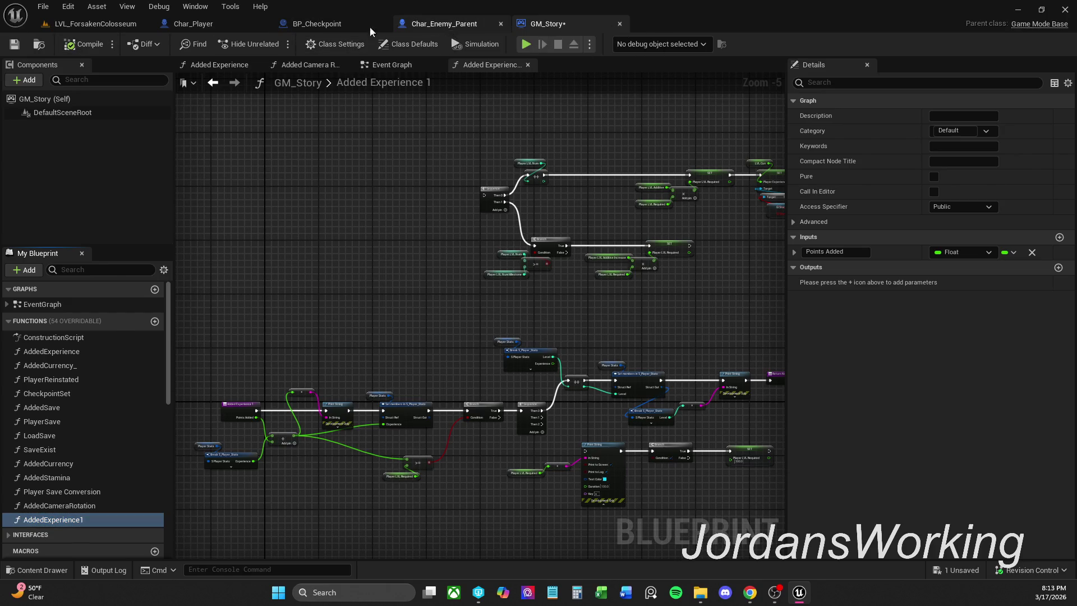
Save and check out GM_Story, then close the Char_Enemy_Parent tab
click(14, 44)
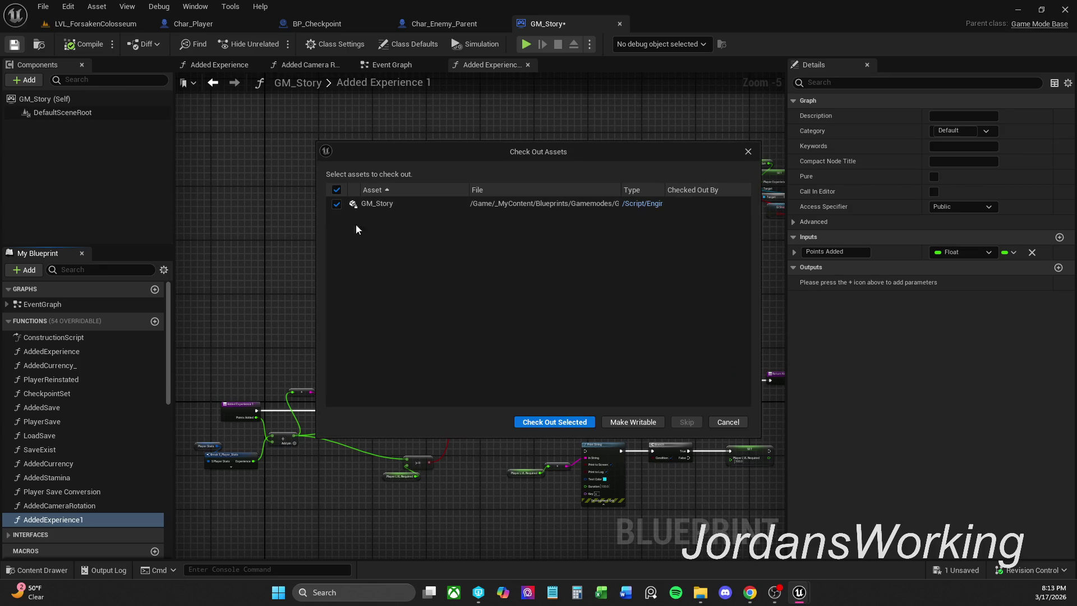
click(577, 425)
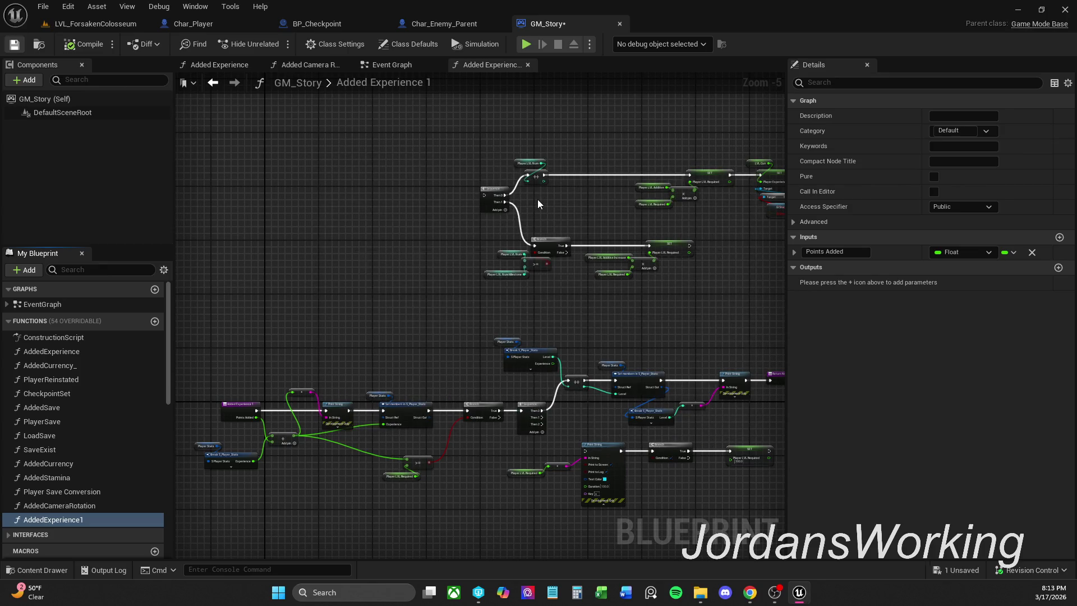
drag(537, 200, 470, 207)
scroll(449, 236, up, 2)
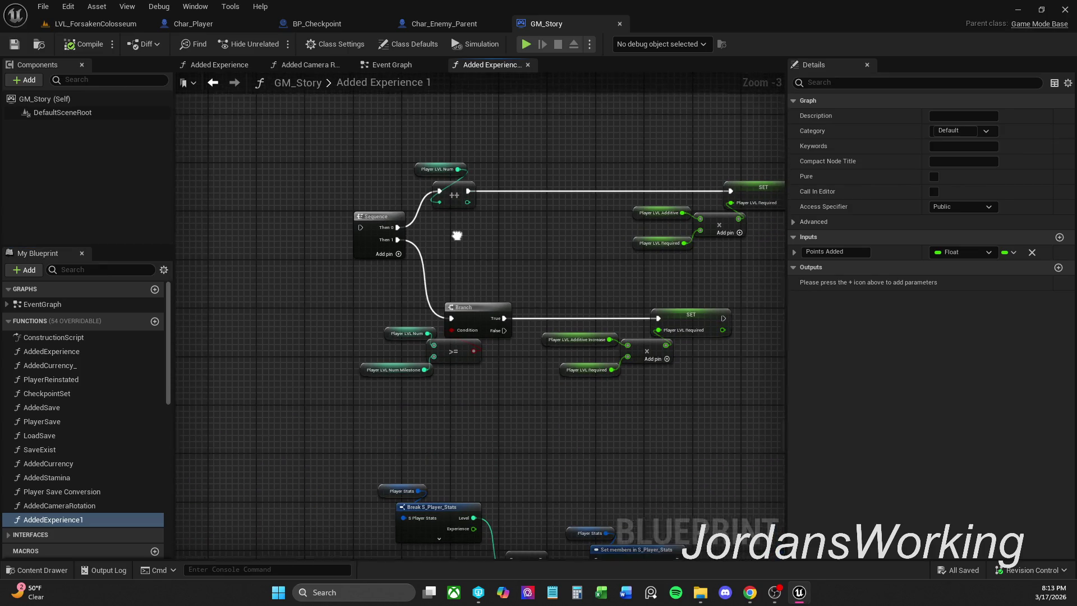
click(454, 25)
click(501, 24)
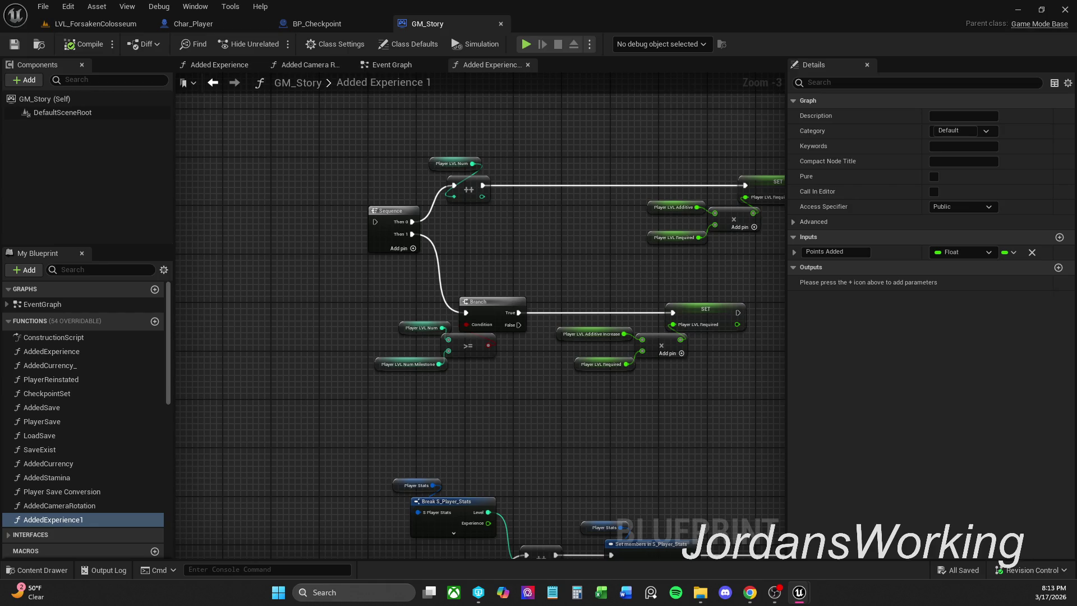
Zoom out and pan to frame the Added Experience 1 graph's entry nodes
drag(594, 425, 528, 411)
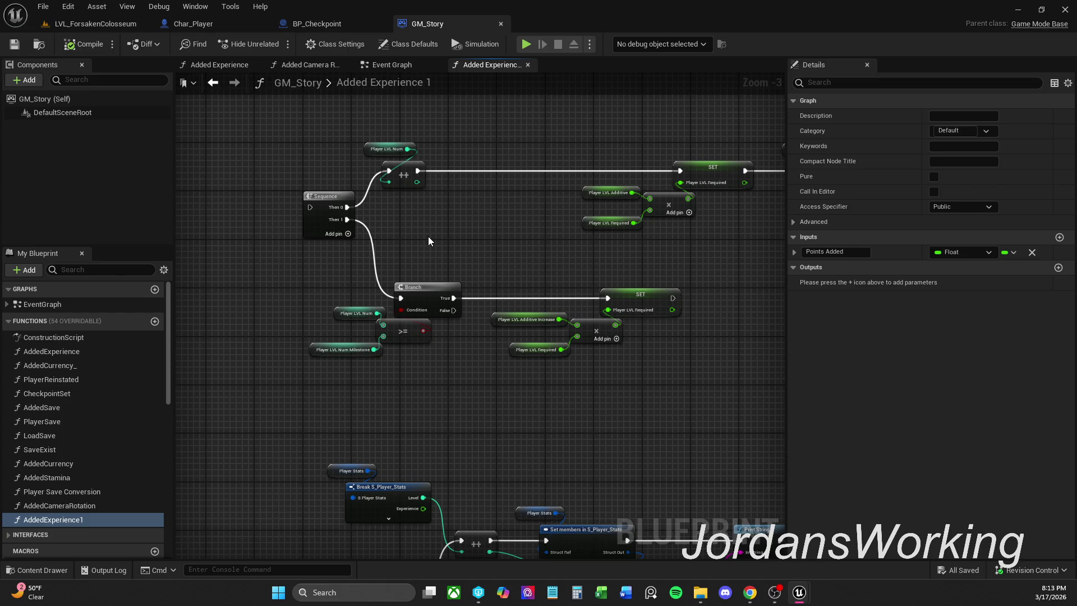
scroll(421, 234, down, 1)
mouse_move(420, 233)
mouse_down()
mouse_move(503, 243)
mouse_move(711, 82)
mouse_move(775, 65)
mouse_up()
scroll(509, 257, down, 1)
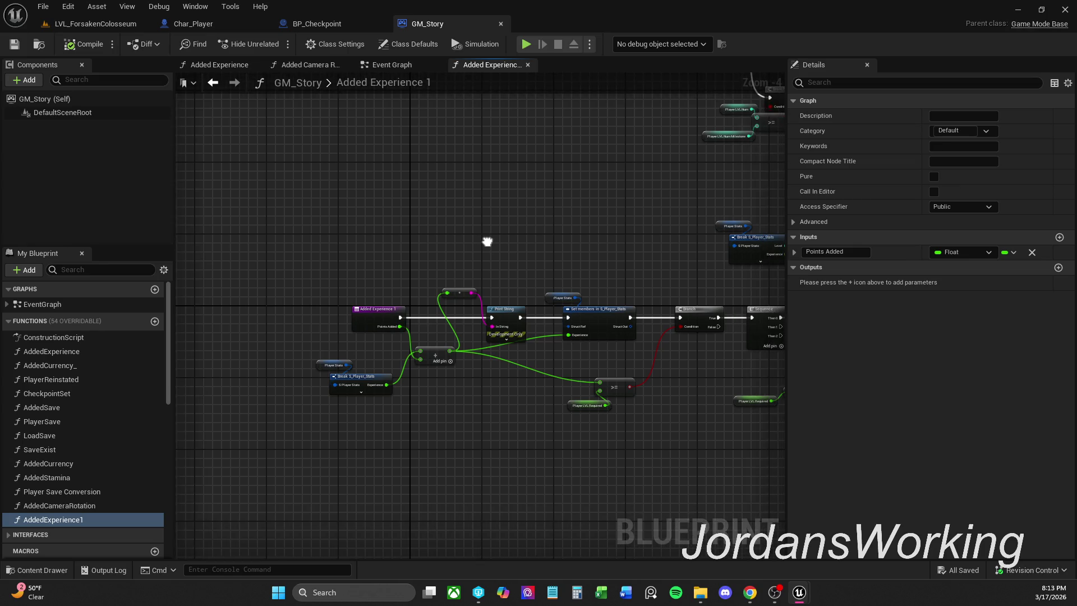
drag(490, 248, 397, 254)
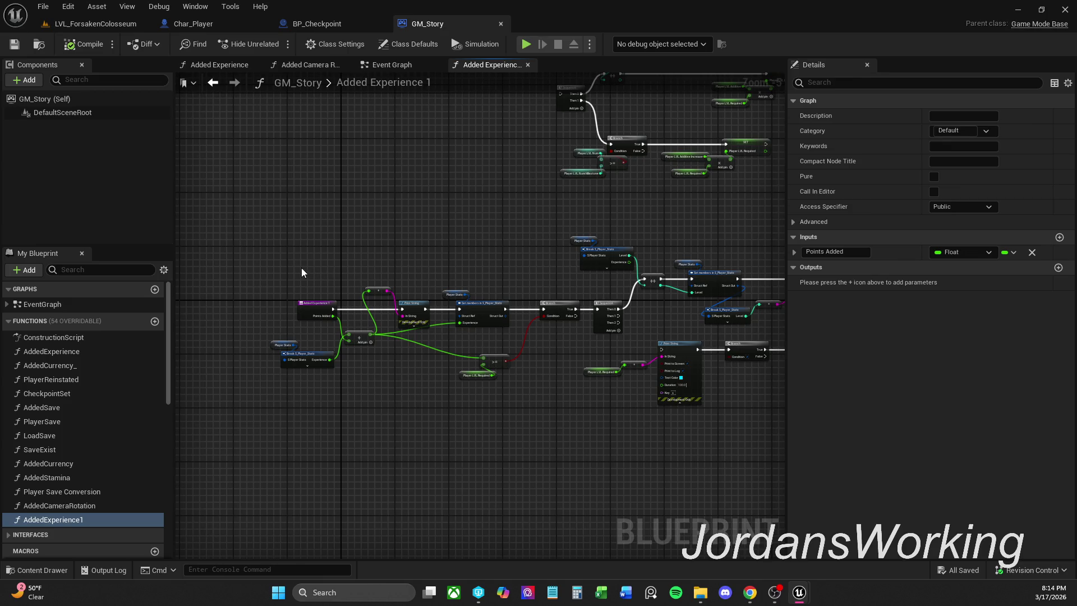
Move the lower experience nodes above the level-up group, and select the leftover Print String, Branch and Set nodes
mouse_move(226, 251)
mouse_down()
mouse_move(519, 384)
mouse_move(789, 456)
mouse_move(679, 459)
mouse_up()
mouse_move(447, 290)
mouse_down()
mouse_move(493, 317)
mouse_move(414, 311)
mouse_move(317, 86)
mouse_move(329, 136)
mouse_up()
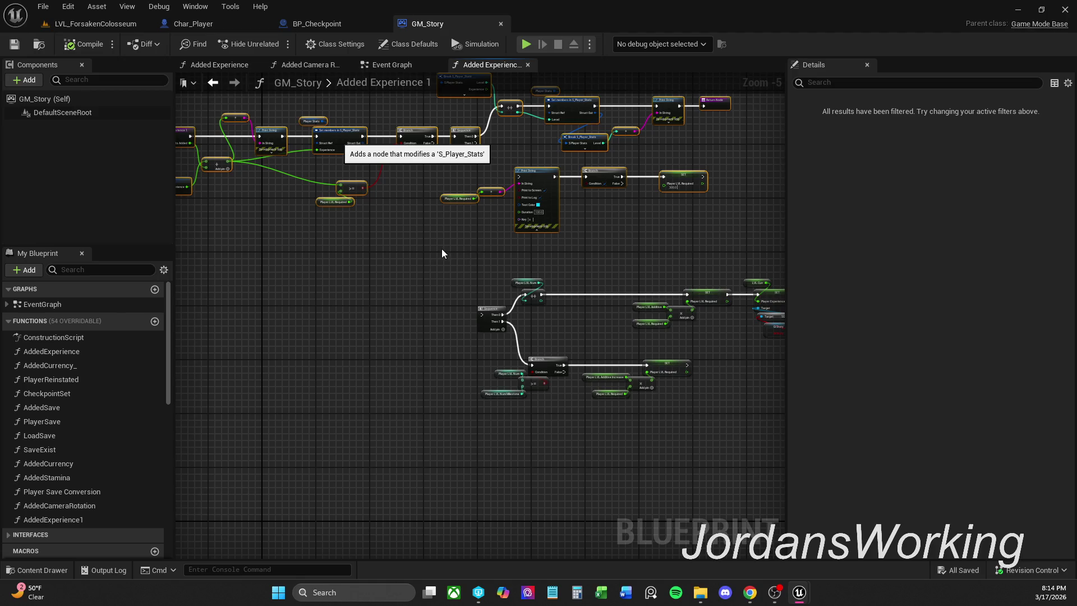
drag(452, 241, 743, 173)
Delete the leftover Print String, Branch, Set and extra Sequence nodes, and move the upper chain down
key(Delete)
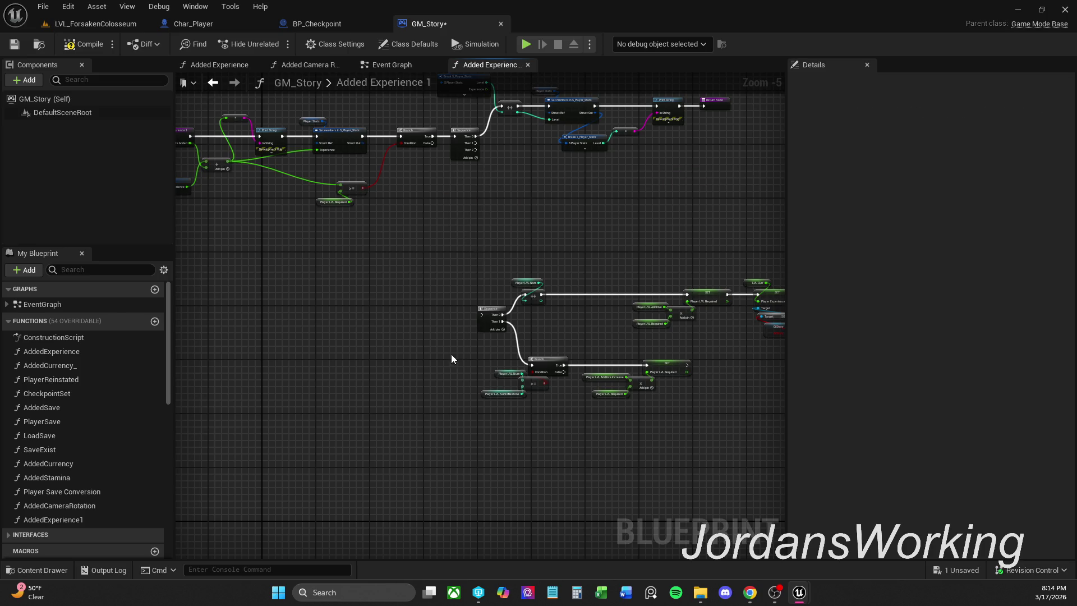
key(Delete)
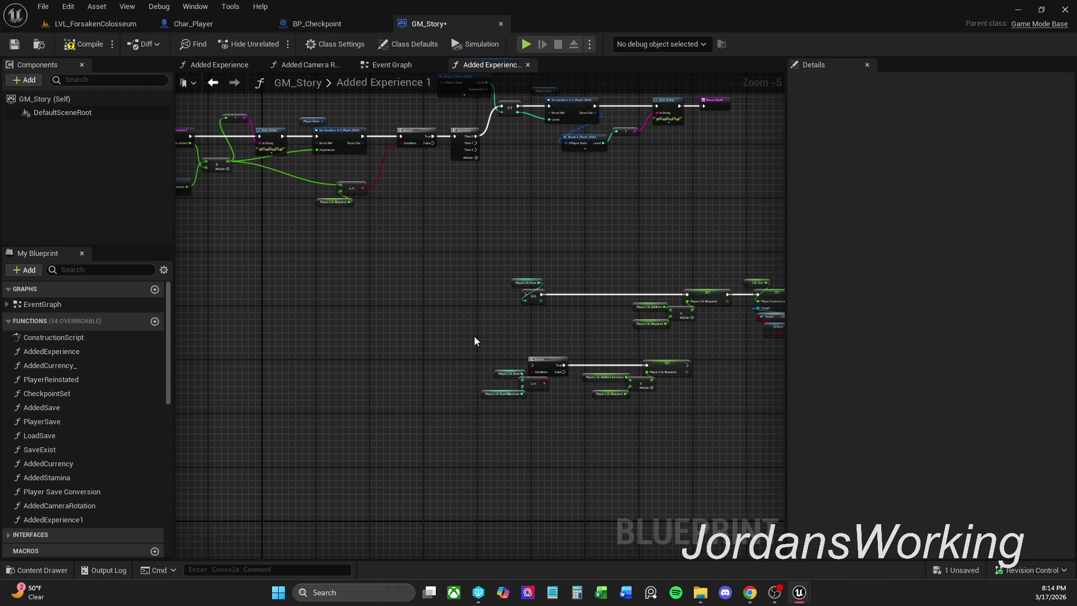
drag(499, 314, 583, 343)
scroll(578, 337, down, 1)
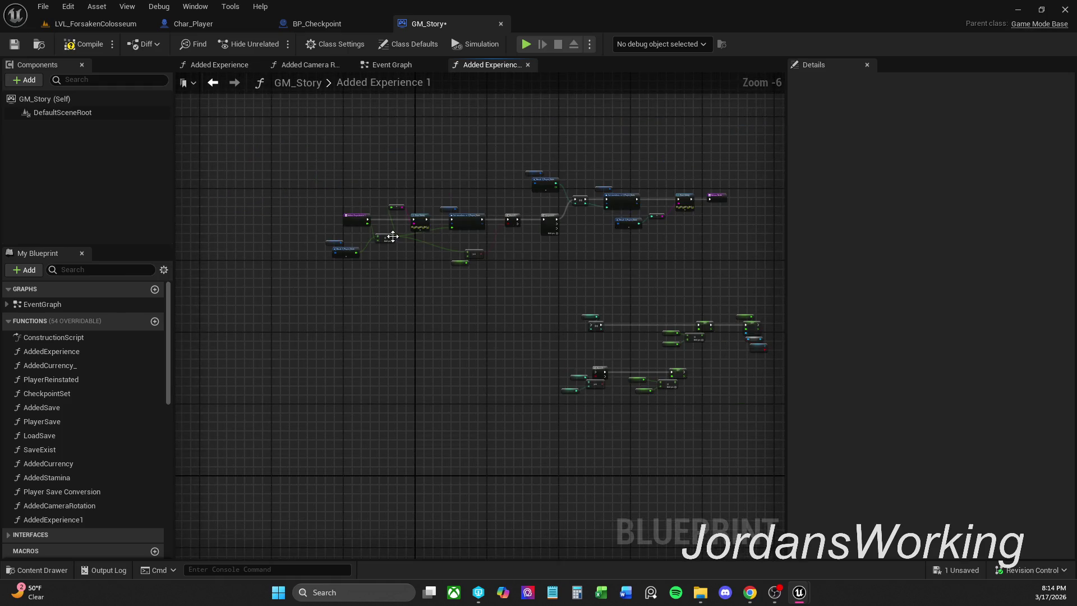
mouse_move(290, 146)
mouse_down()
mouse_move(739, 325)
mouse_move(759, 293)
mouse_up()
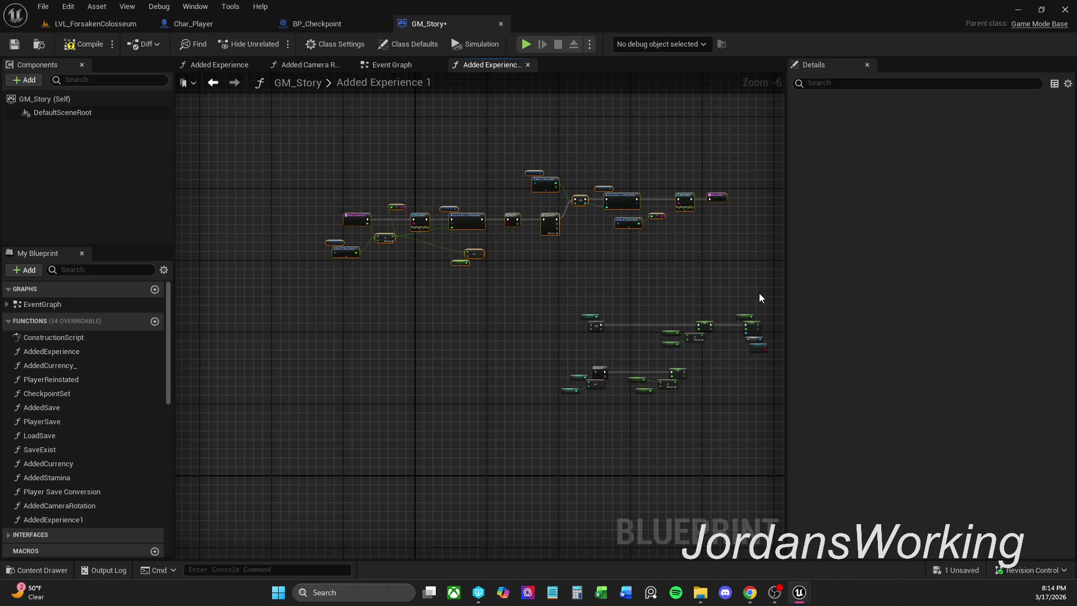
mouse_move(550, 224)
mouse_down()
mouse_move(544, 300)
mouse_move(565, 292)
mouse_move(571, 316)
mouse_up()
scroll(575, 313, up, 3)
click(586, 327)
Wire Sequence Then 1 to the lower ++ node and Then 2 to the lower Branch
drag(569, 255, 623, 340)
drag(569, 268, 634, 467)
mouse_move(614, 396)
mouse_down()
mouse_move(572, 377)
mouse_move(553, 289)
mouse_up()
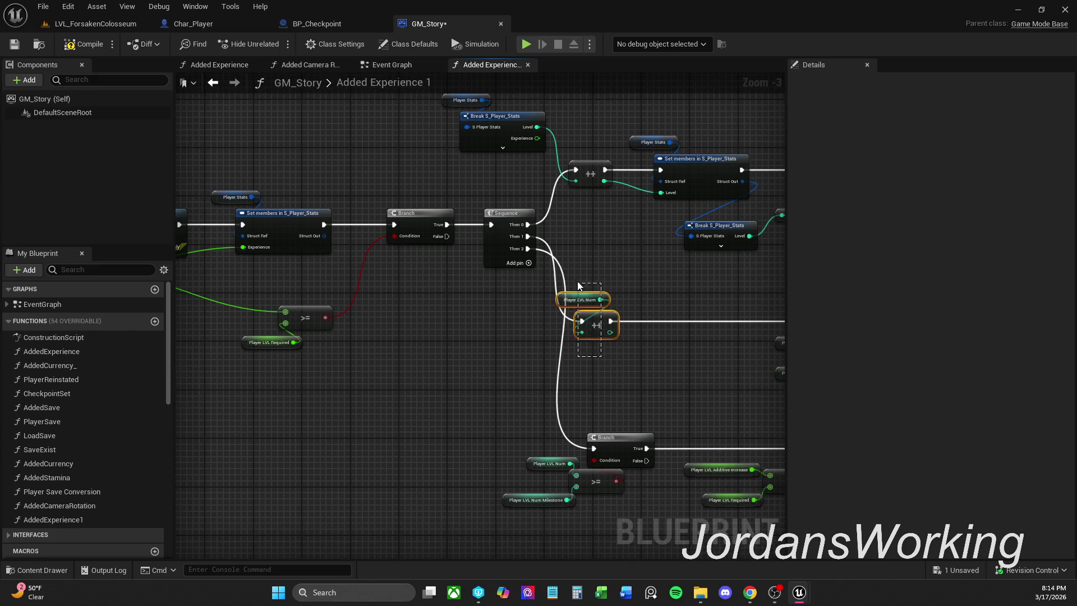
drag(612, 331, 666, 331)
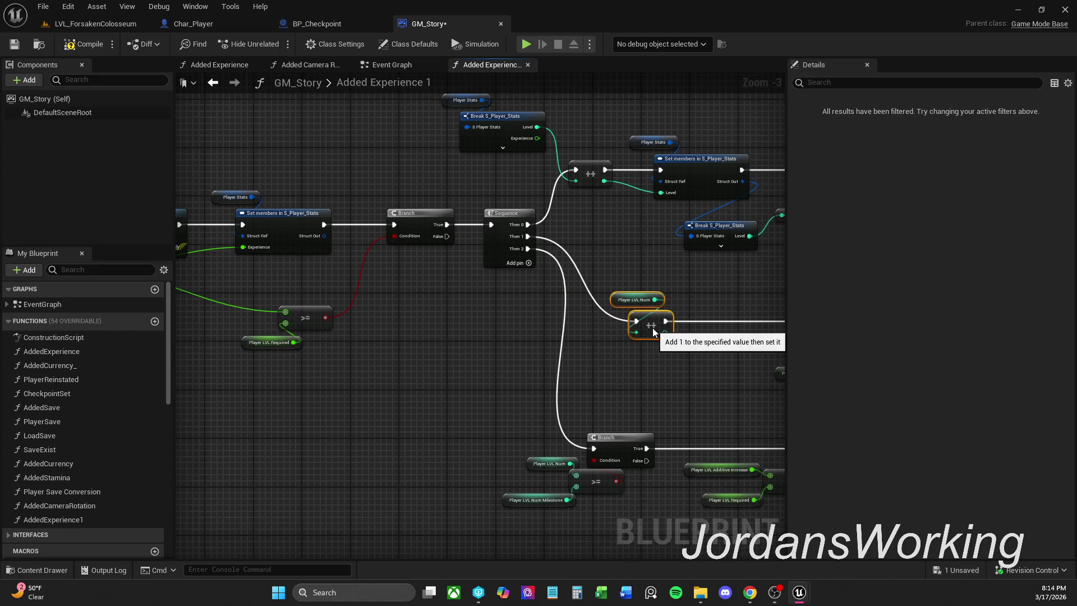
click(711, 284)
drag(606, 277, 605, 265)
scroll(605, 264, down, 1)
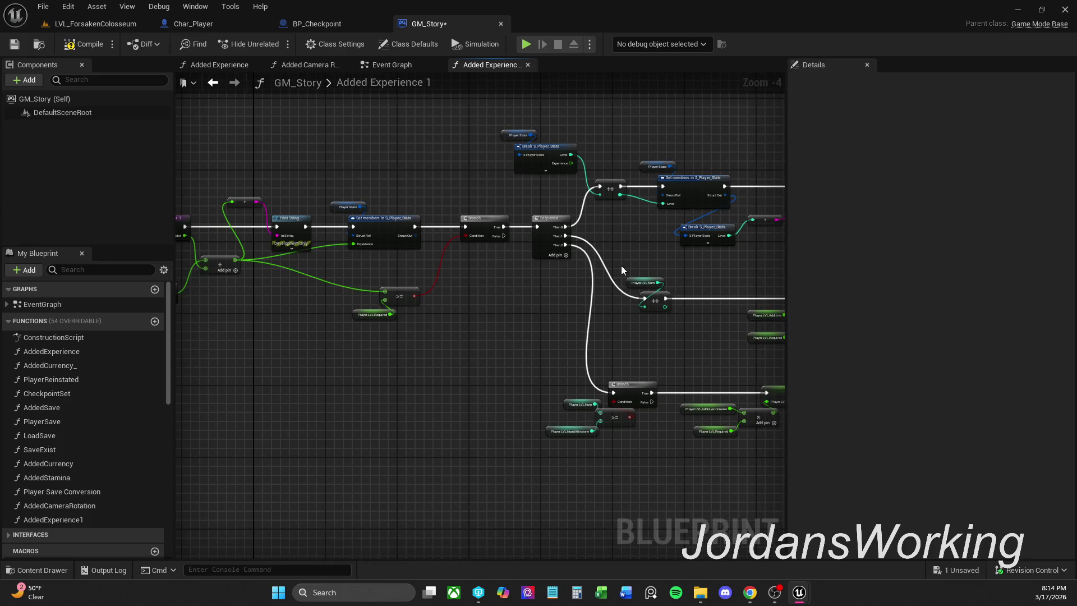
Check the web browser, then return to Unreal and frame the function's starting nodes
key(alt+Tab)
key(alt+Tab)
key(super+d)
click(800, 592)
mouse_move(599, 469)
mouse_down()
mouse_move(654, 472)
mouse_move(553, 365)
mouse_move(383, 305)
mouse_move(407, 295)
mouse_up()
scroll(408, 294, up, 2)
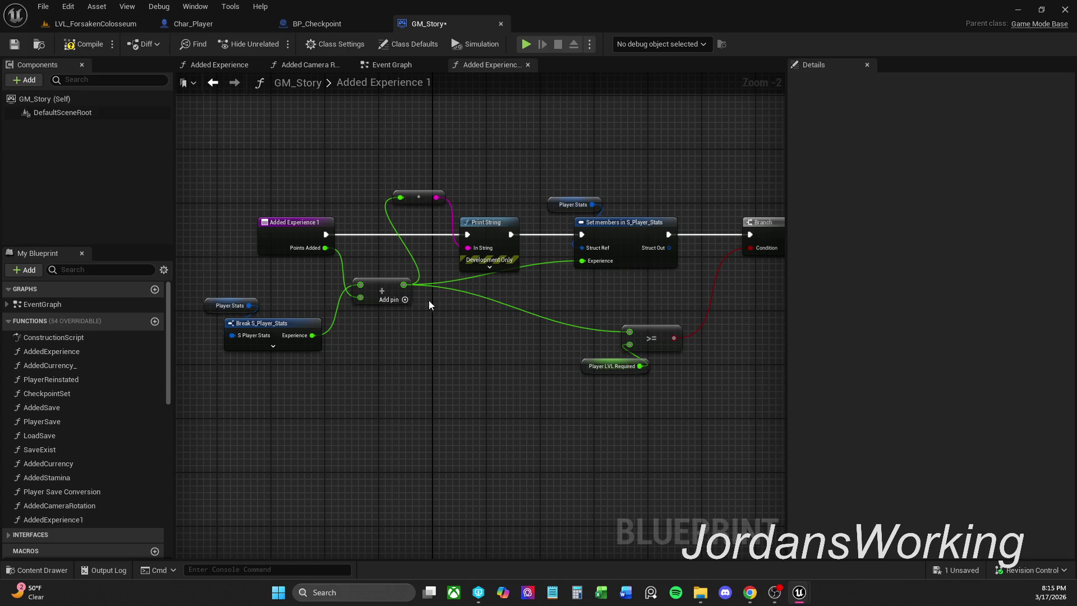
Rename the Added Experience 1 input from Points Added to EXPAdded in Details
click(287, 246)
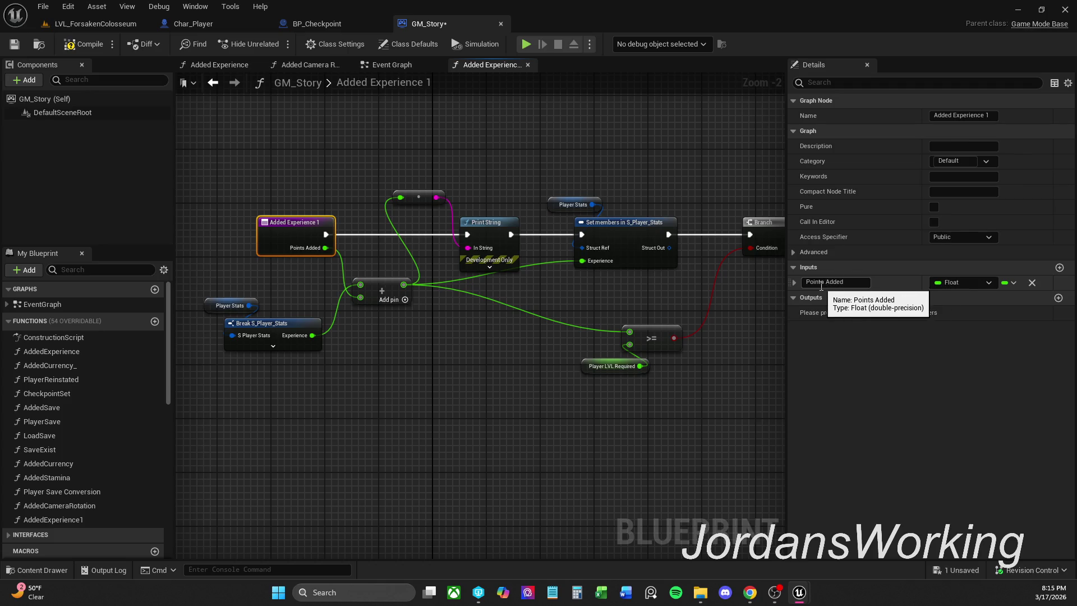
double_click(825, 281)
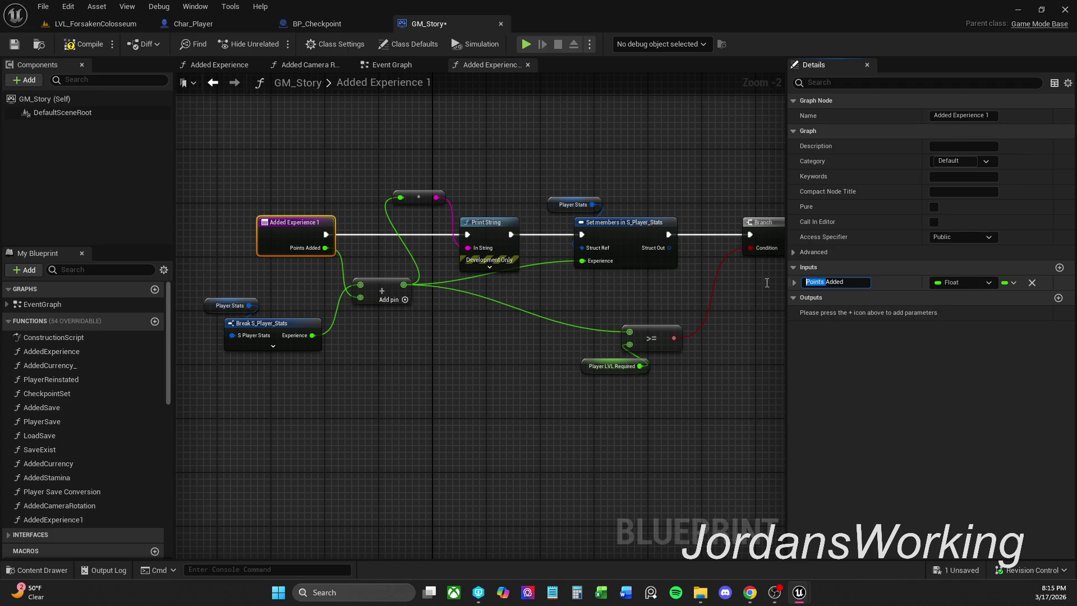
text(EXP)
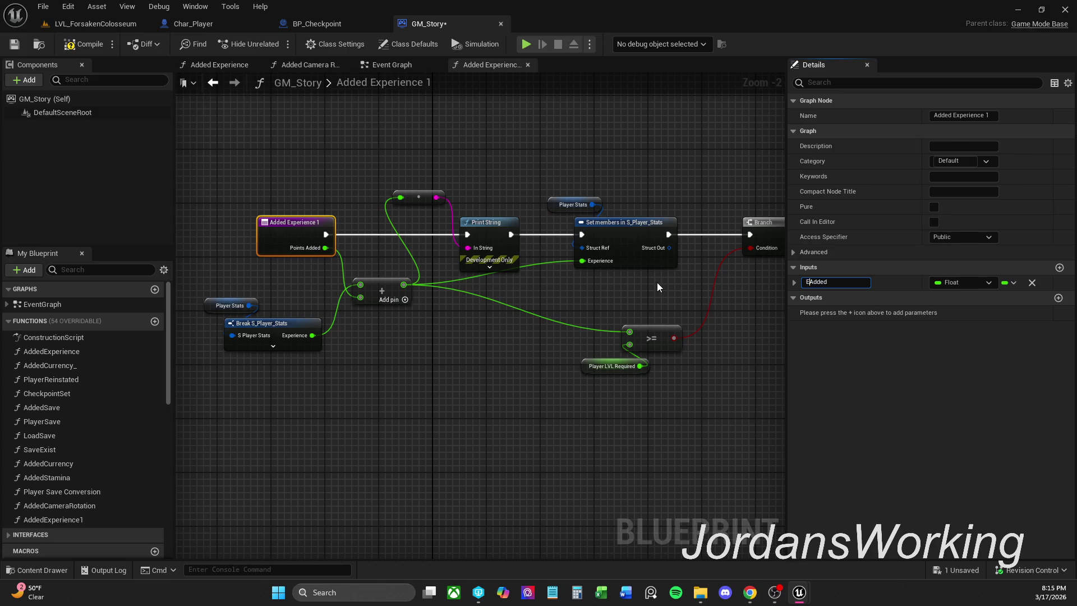
key(Return)
drag(218, 283, 277, 358)
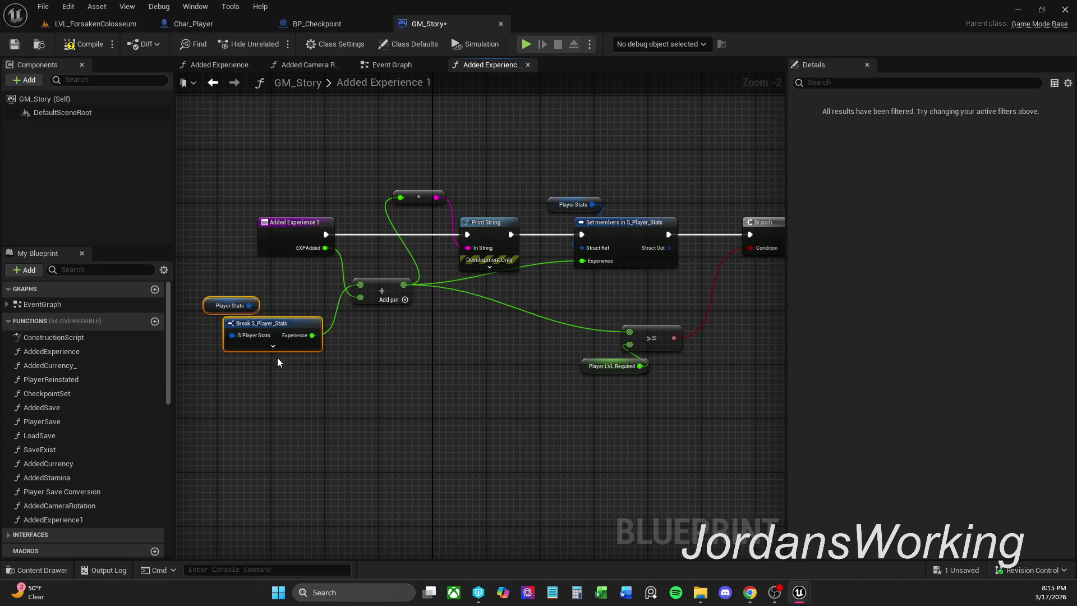
Add a reroute on the Experience wire feeding the >= node, and shift >= and Player LVL Required left
click(281, 395)
mouse_move(381, 349)
mouse_down()
mouse_move(356, 352)
mouse_move(346, 342)
mouse_up()
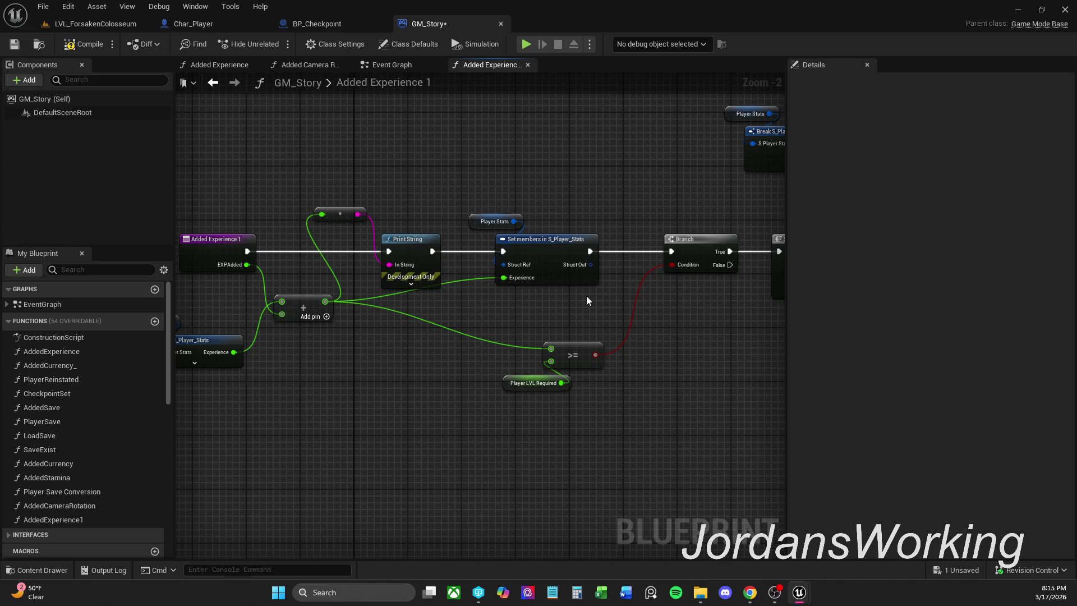
drag(587, 301, 568, 287)
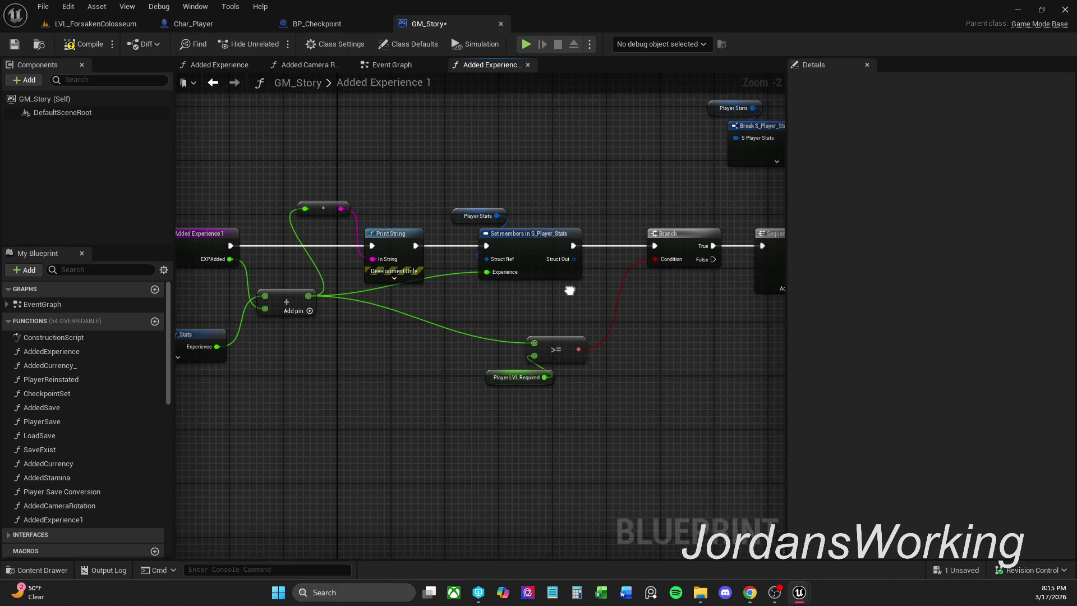
double_click(447, 266)
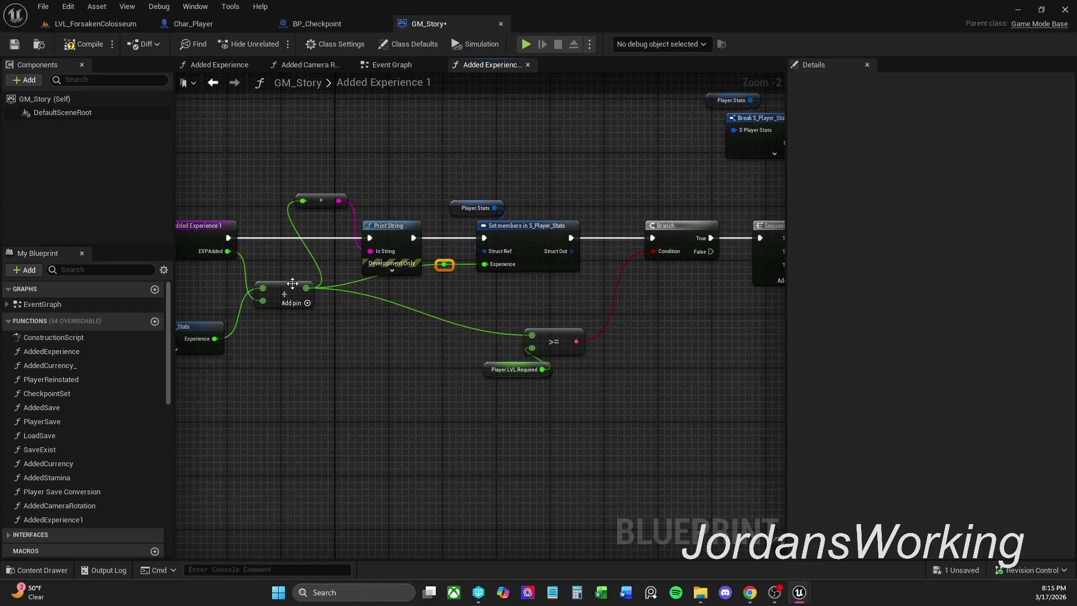
ctrl+click(289, 295)
click(444, 264)
mouse_move(444, 265)
mouse_down()
mouse_move(444, 288)
mouse_move(532, 335)
mouse_up()
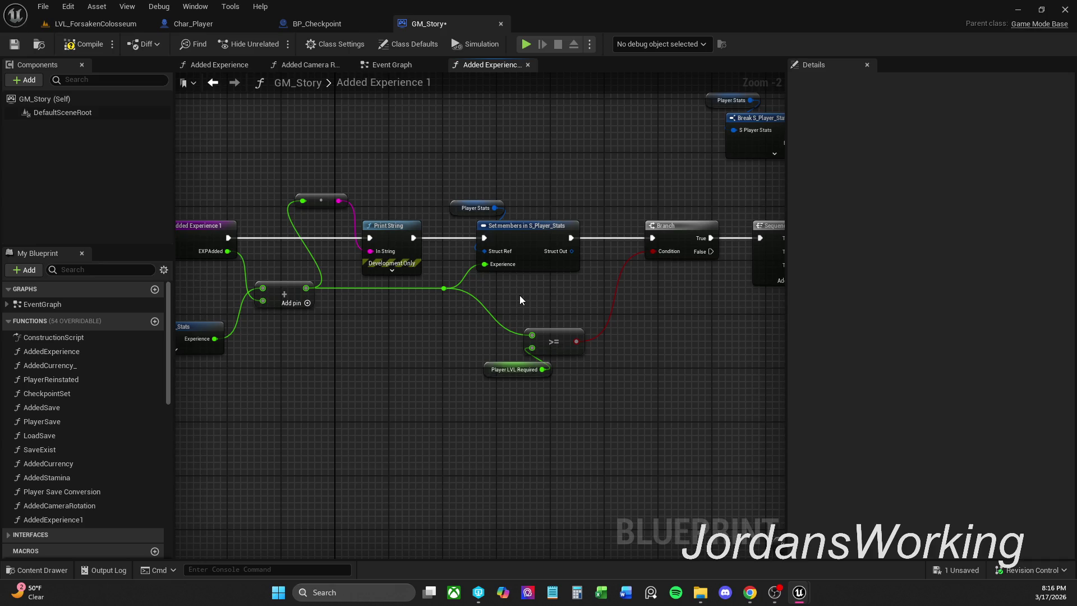
mouse_move(529, 376)
mouse_down()
mouse_move(561, 340)
mouse_move(520, 341)
mouse_up()
click(611, 389)
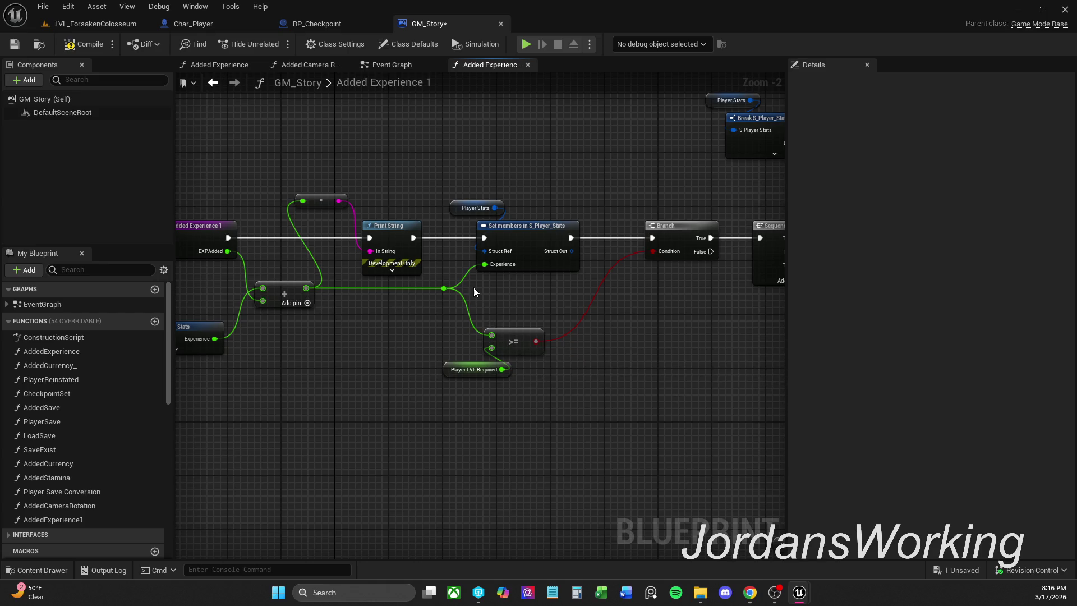
Pan around to review the Player Stats, Branch, Sequence and Break S_Player_Stats nodes
drag(503, 279, 545, 279)
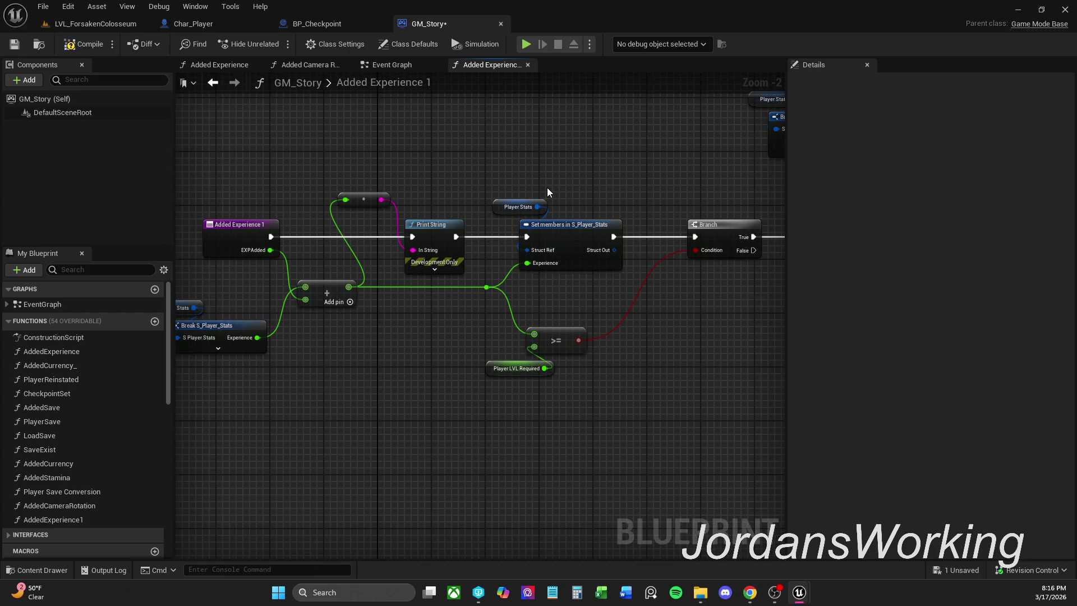
mouse_move(548, 188)
mouse_down()
mouse_move(569, 192)
mouse_move(472, 197)
mouse_move(550, 196)
mouse_up()
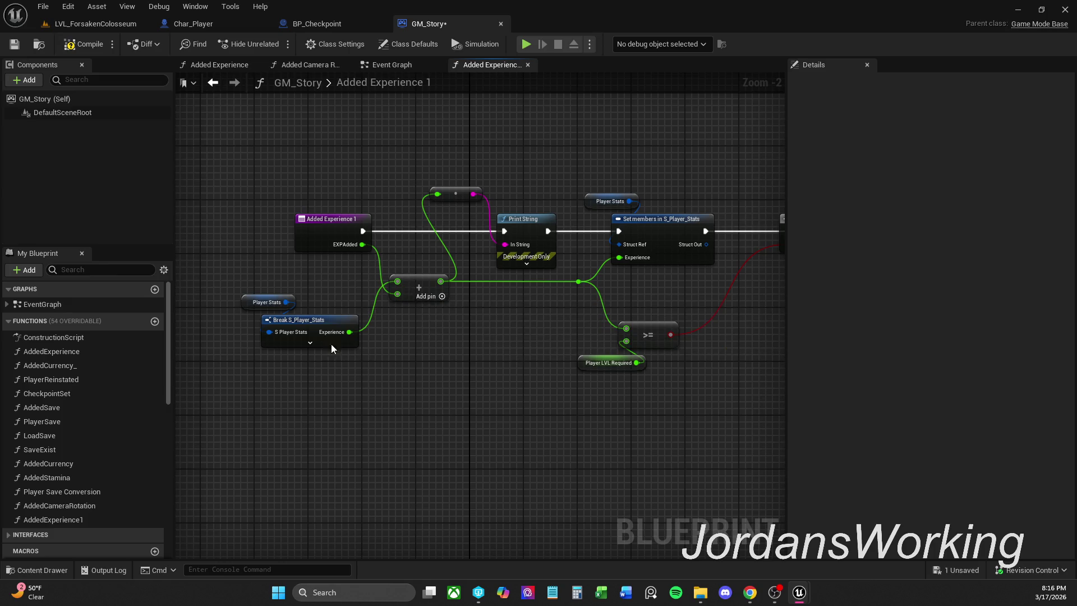
mouse_move(335, 300)
mouse_down()
mouse_move(309, 283)
mouse_move(258, 312)
mouse_up()
drag(321, 254, 266, 312)
click(309, 247)
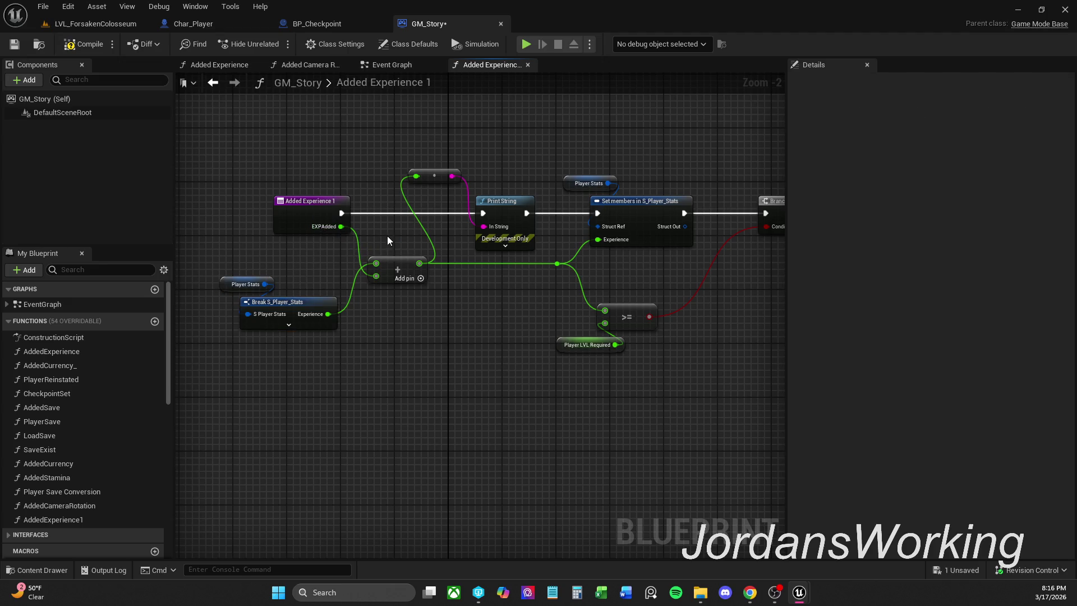
drag(373, 218, 313, 242)
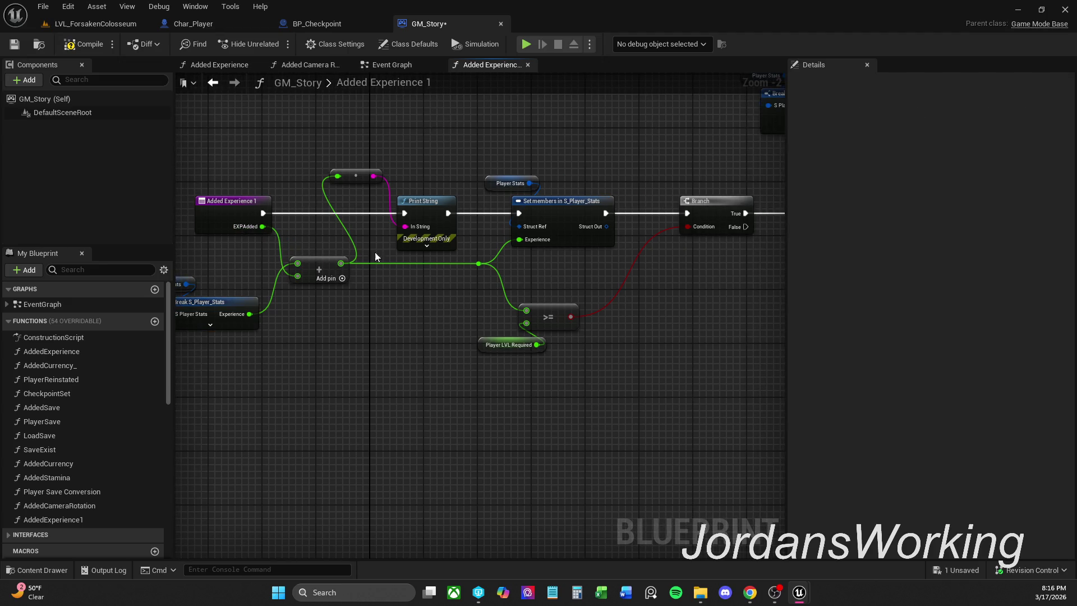
drag(375, 253, 356, 264)
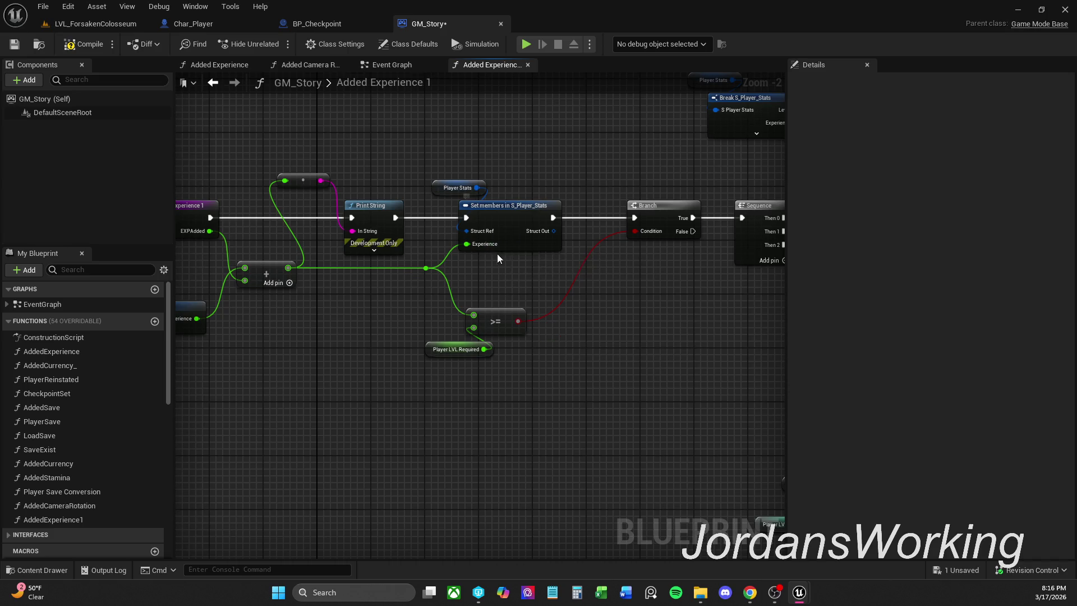
drag(497, 254, 453, 264)
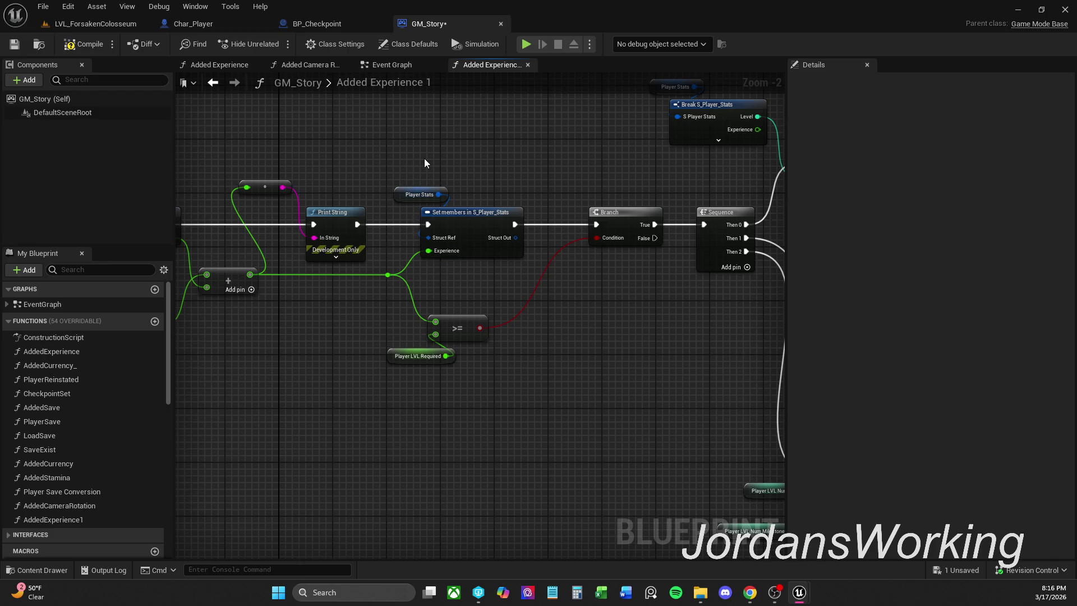
Rename the Player_LVL_Required variable to requiredEXP and compile GM_Story
right_click(449, 164)
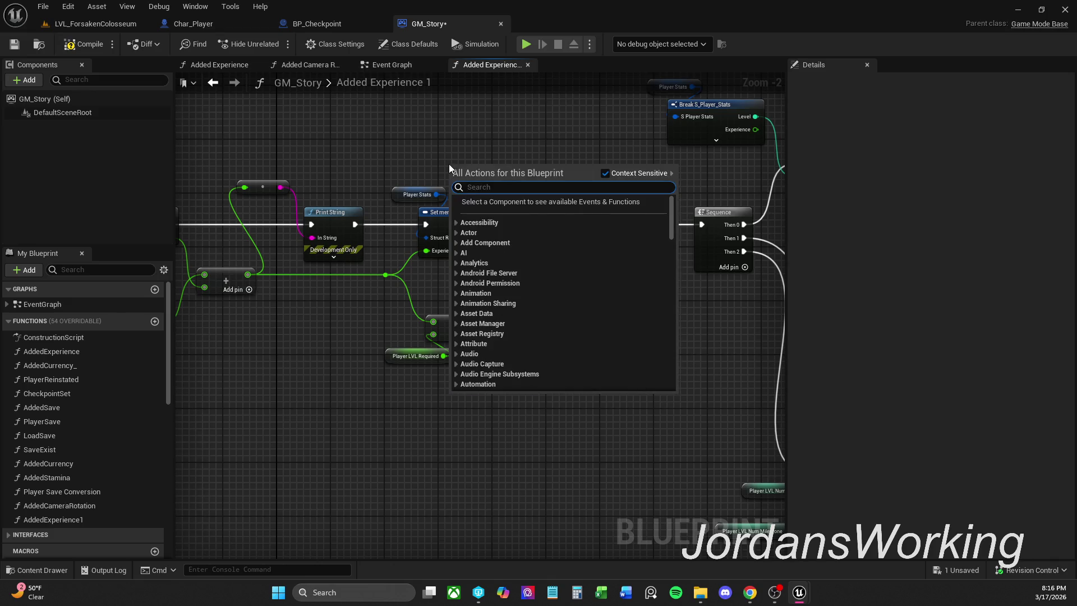
click(441, 433)
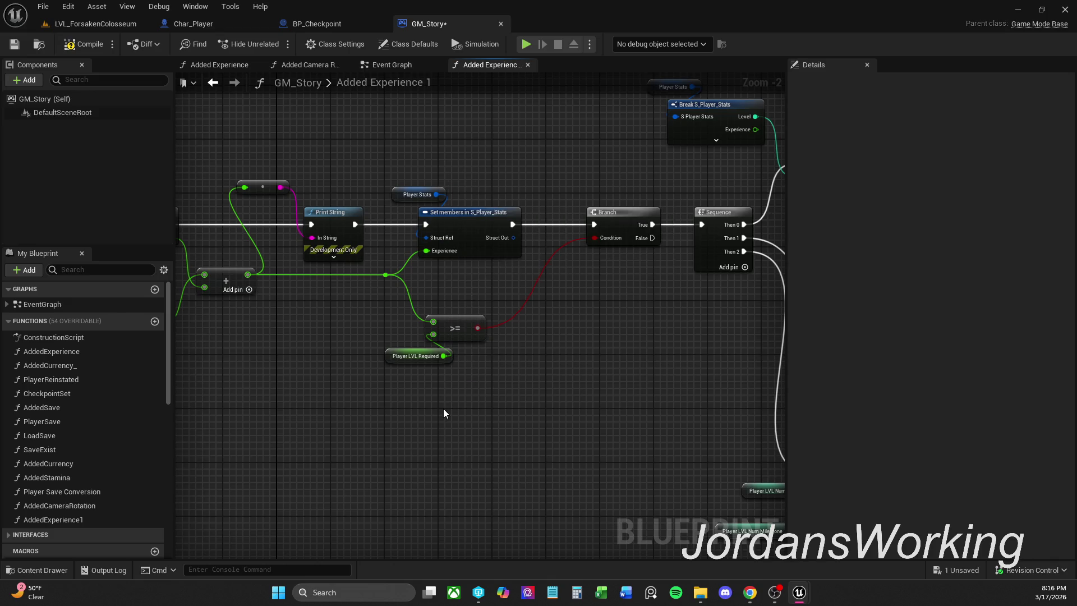
click(400, 356)
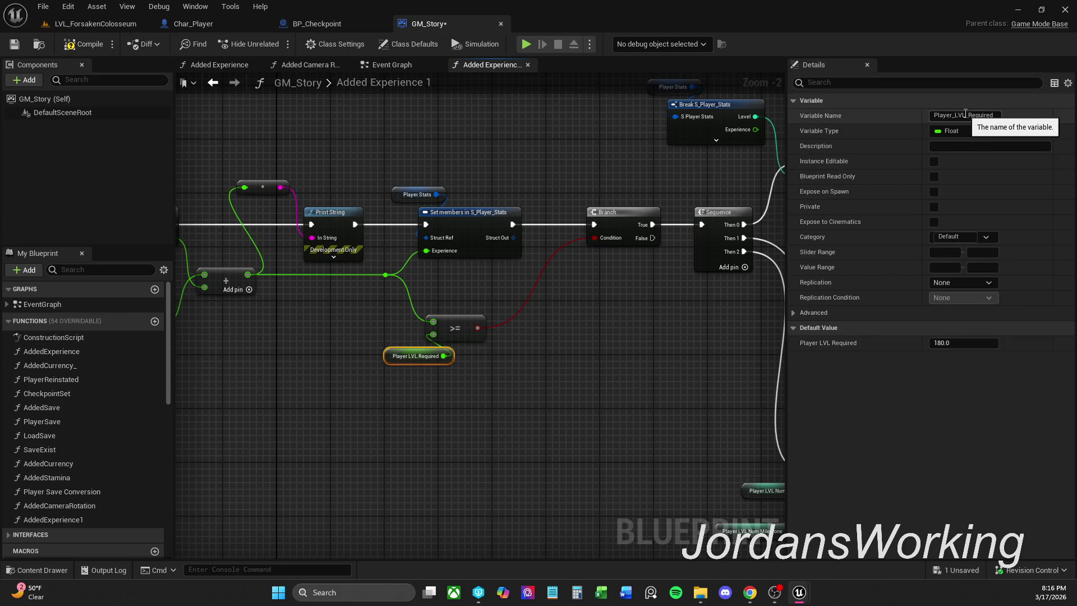
drag(972, 117, 910, 119)
key(BackSpace)
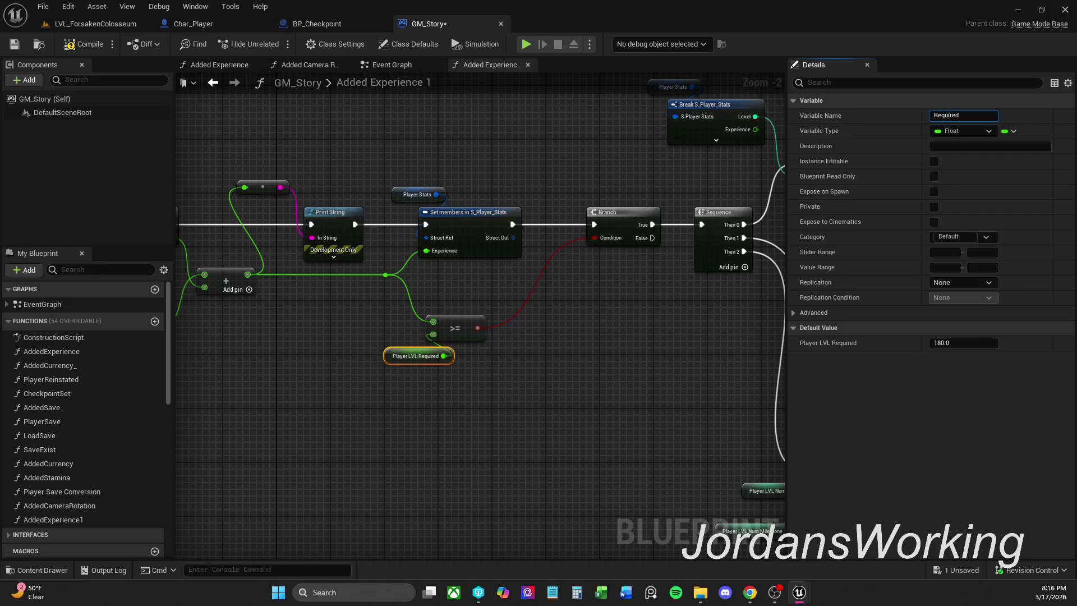
key(Delete)
text(r)
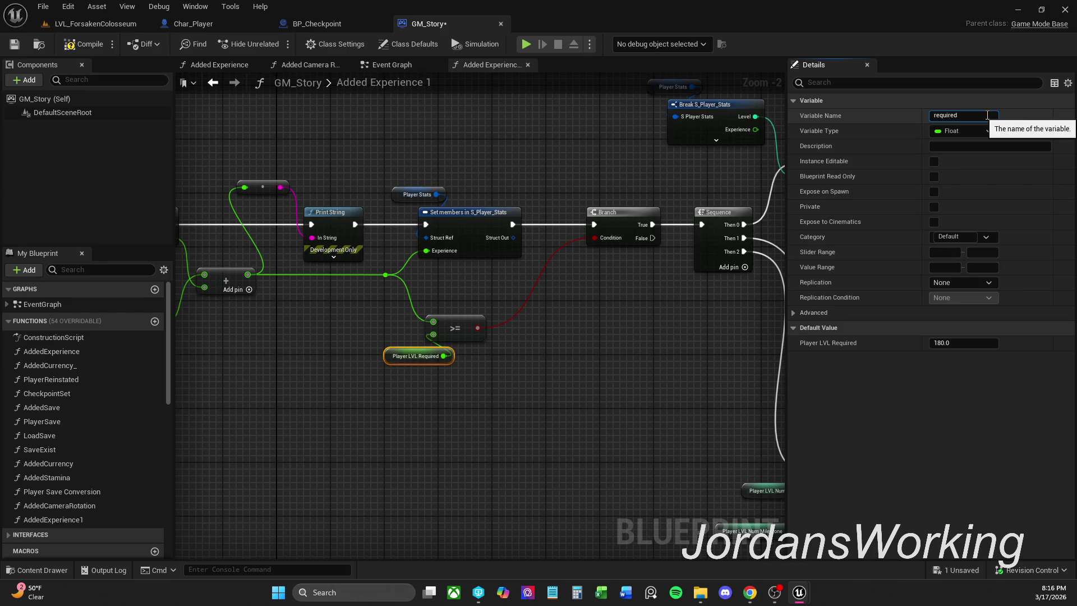
key(Return)
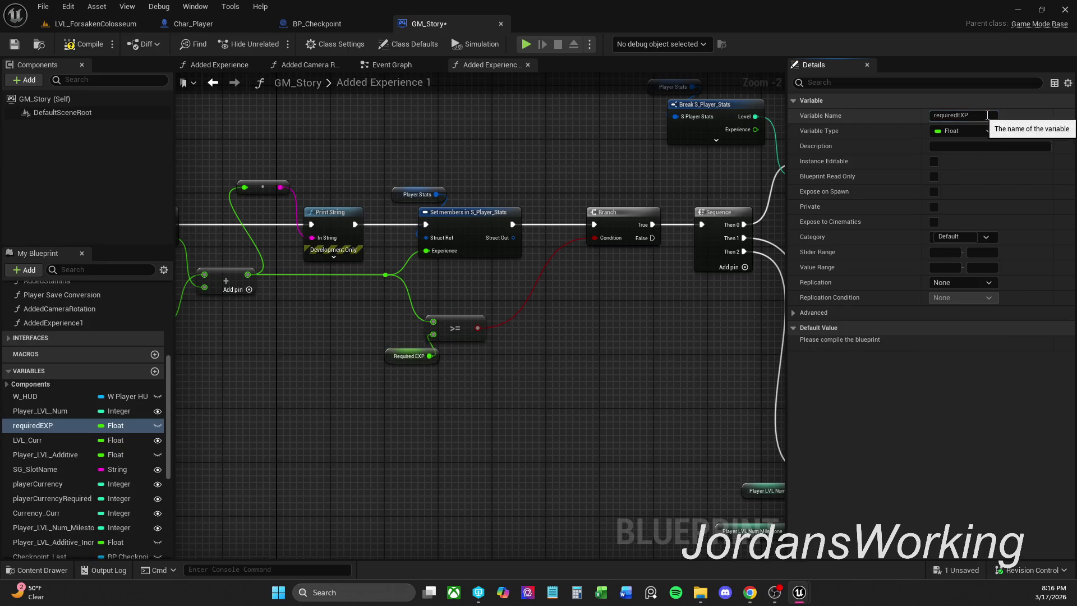
click(80, 46)
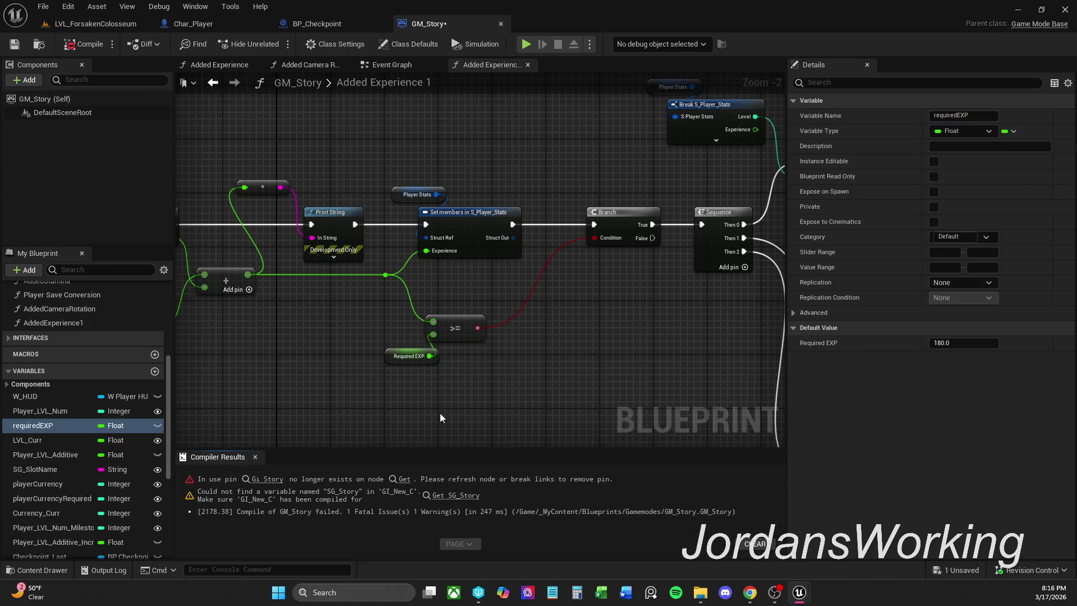
Delete the broken Gi Story and SG Story nodes flagged by the compile error
click(269, 481)
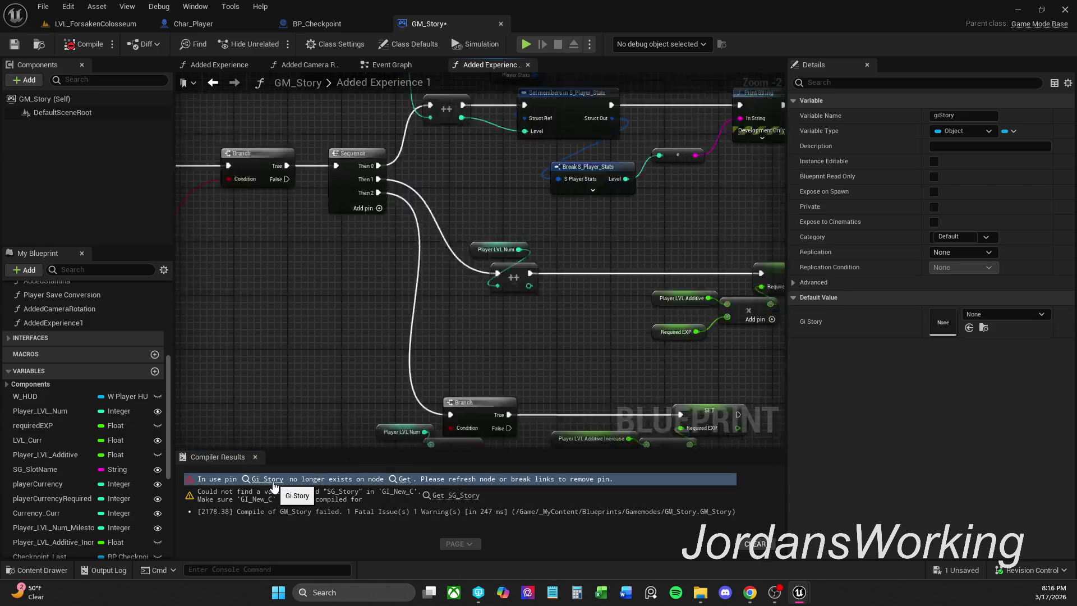
click(256, 456)
right_click(490, 287)
click(534, 382)
mouse_move(434, 364)
mouse_down()
mouse_move(602, 246)
mouse_move(632, 301)
mouse_up()
key(Delete)
Delete the LVL Curr and SET Player Experience nodes and zoom out over the function
drag(527, 171, 589, 233)
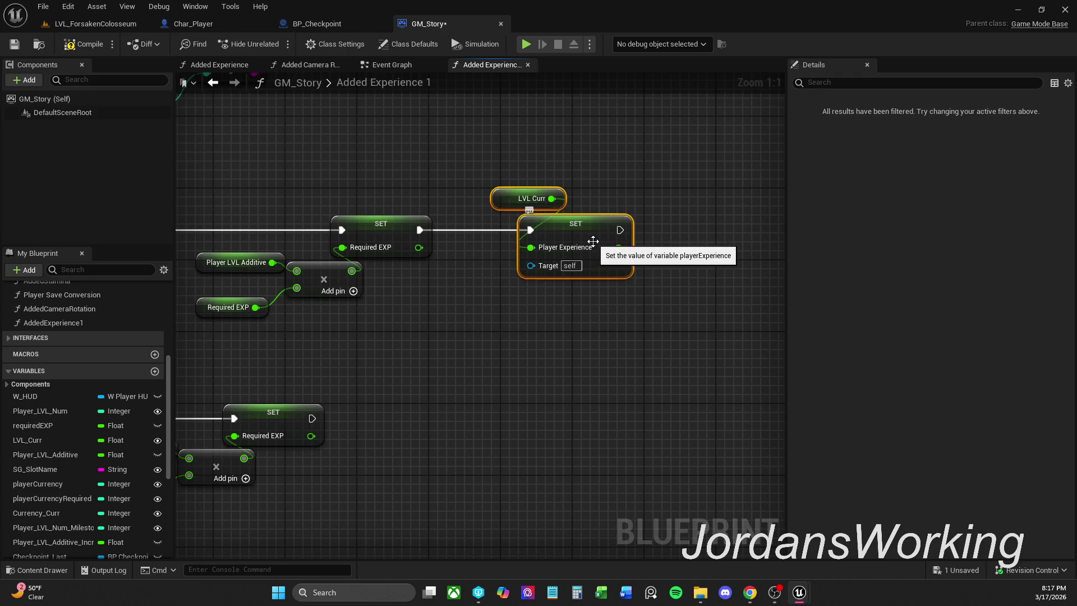
key(Delete)
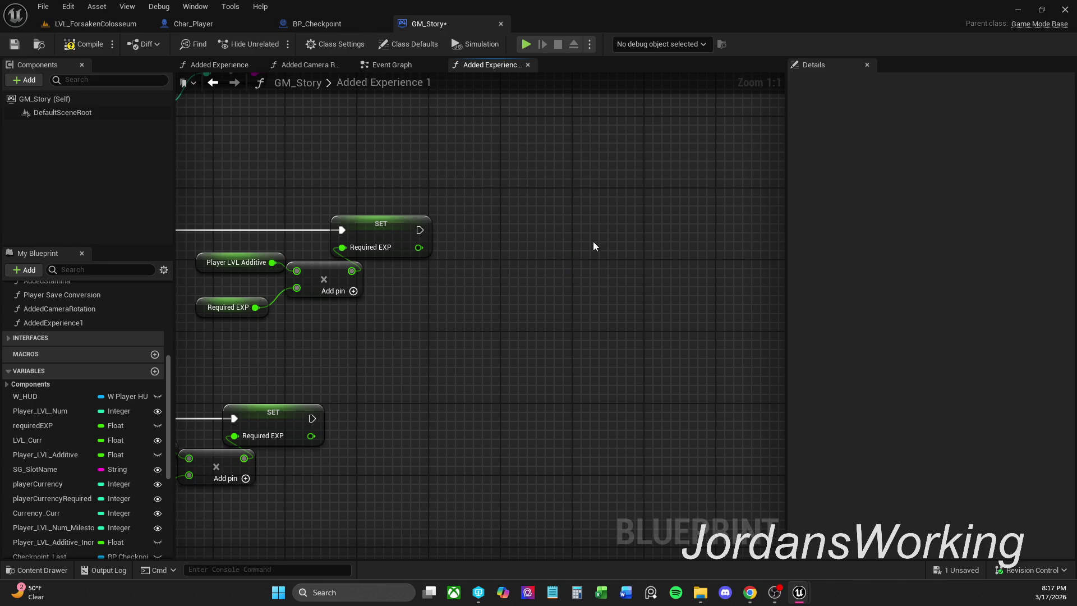
scroll(594, 241, down, 5)
mouse_move(649, 252)
mouse_down()
mouse_move(769, 288)
mouse_move(759, 292)
mouse_move(865, 288)
mouse_up()
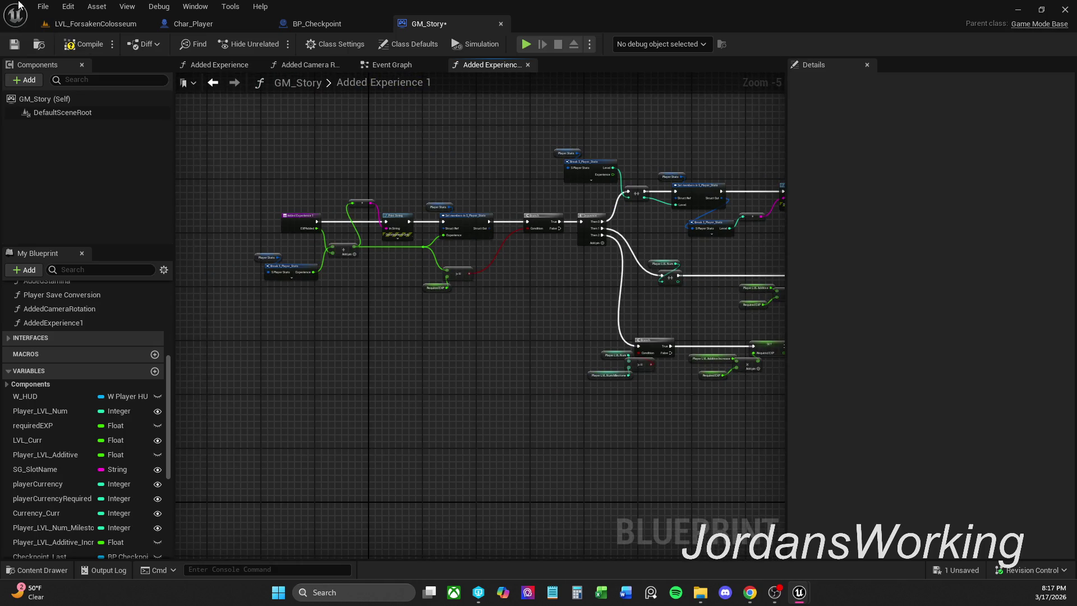
scroll(477, 386, up, 3)
scroll(665, 359, up, 3)
drag(665, 359, 566, 359)
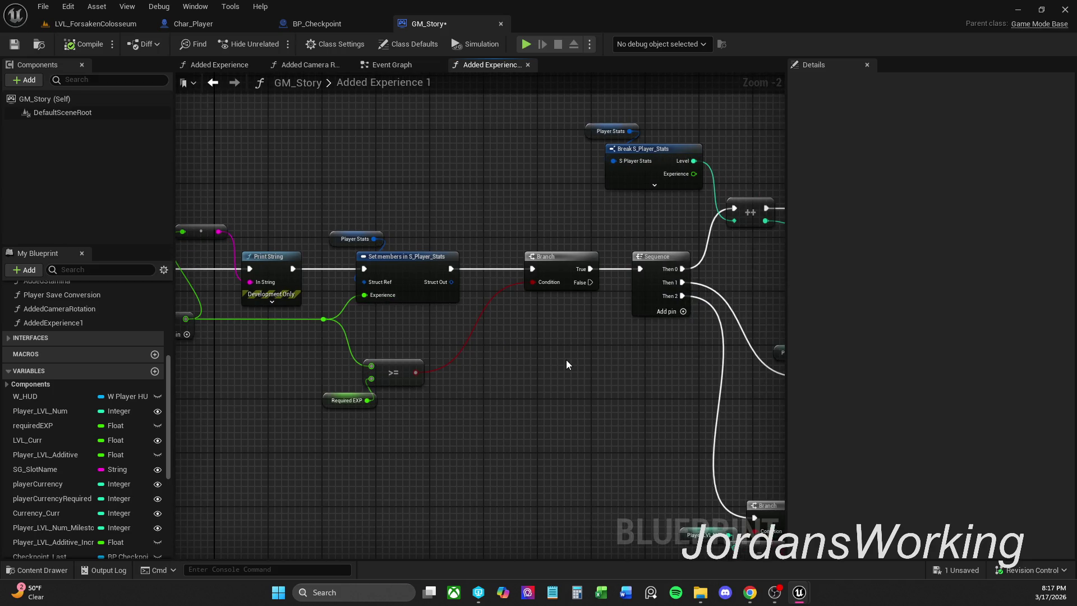
drag(433, 323, 508, 336)
drag(368, 360, 440, 349)
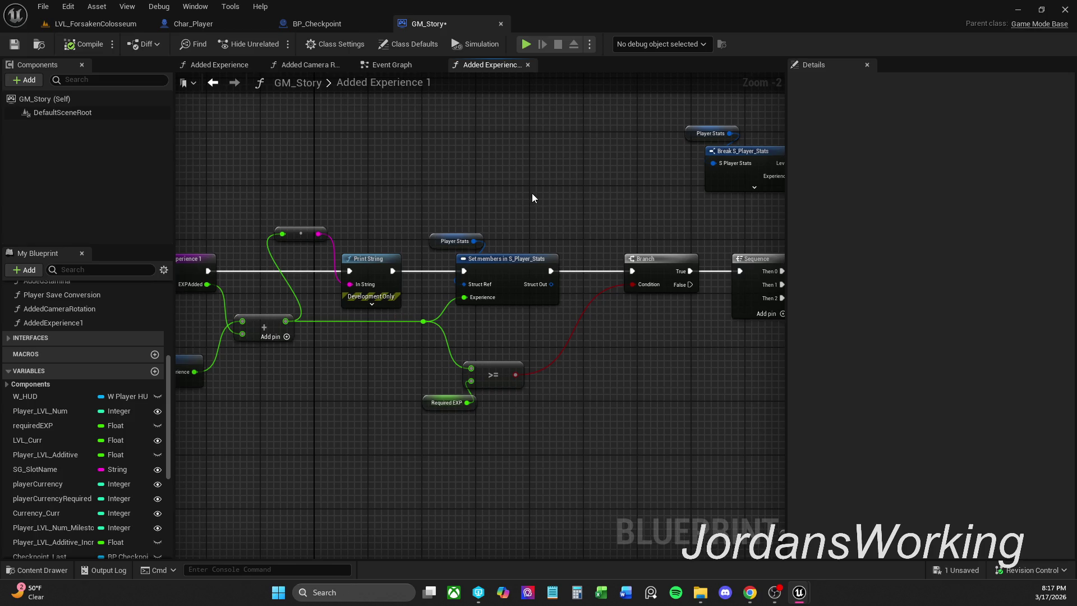
drag(541, 203, 471, 212)
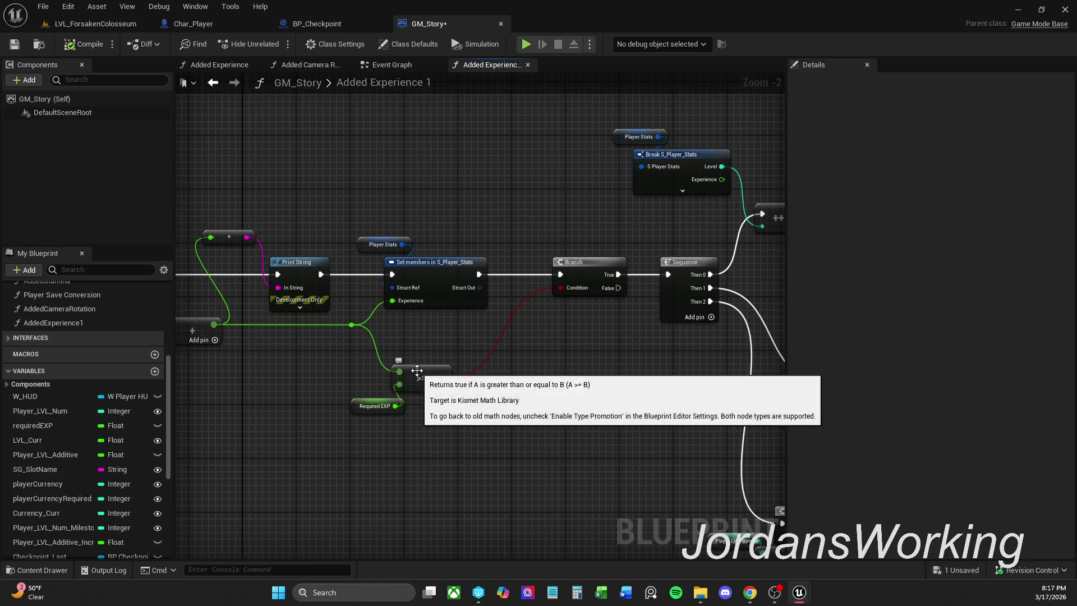
scroll(435, 349, up, 1)
drag(371, 303, 402, 363)
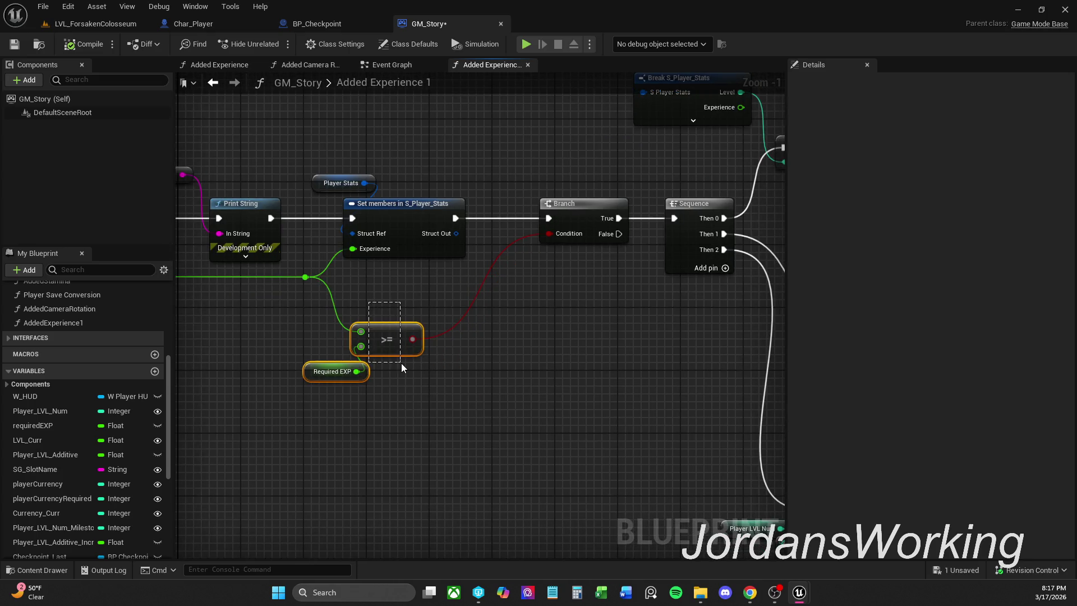
click(371, 417)
click(316, 371)
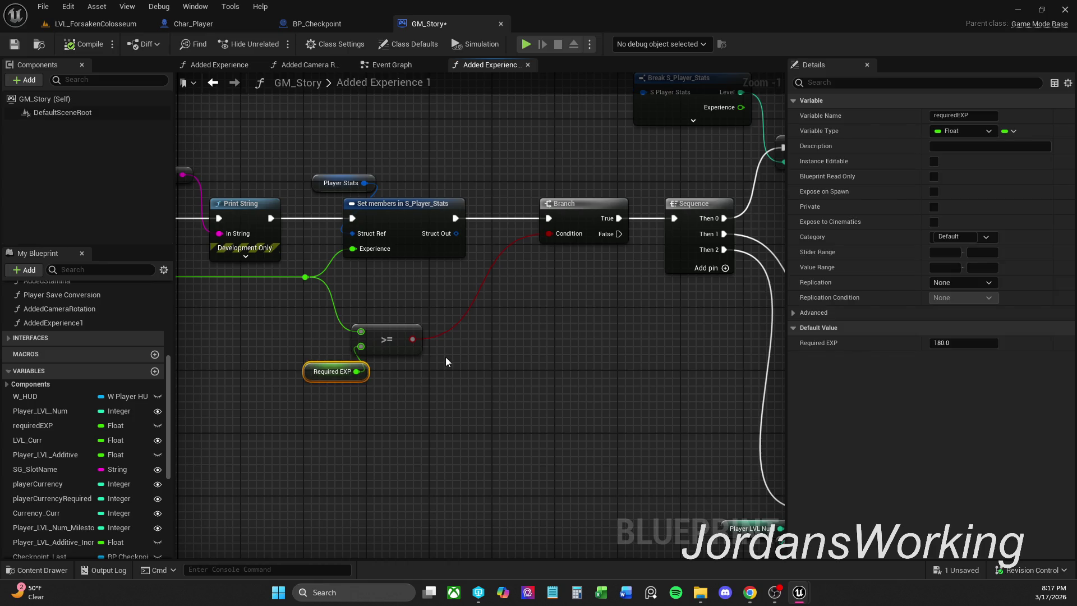
scroll(555, 361, down, 1)
mouse_move(553, 369)
mouse_down()
mouse_move(494, 378)
mouse_move(493, 325)
mouse_up()
mouse_move(466, 251)
mouse_down()
mouse_move(483, 244)
mouse_move(474, 251)
mouse_up()
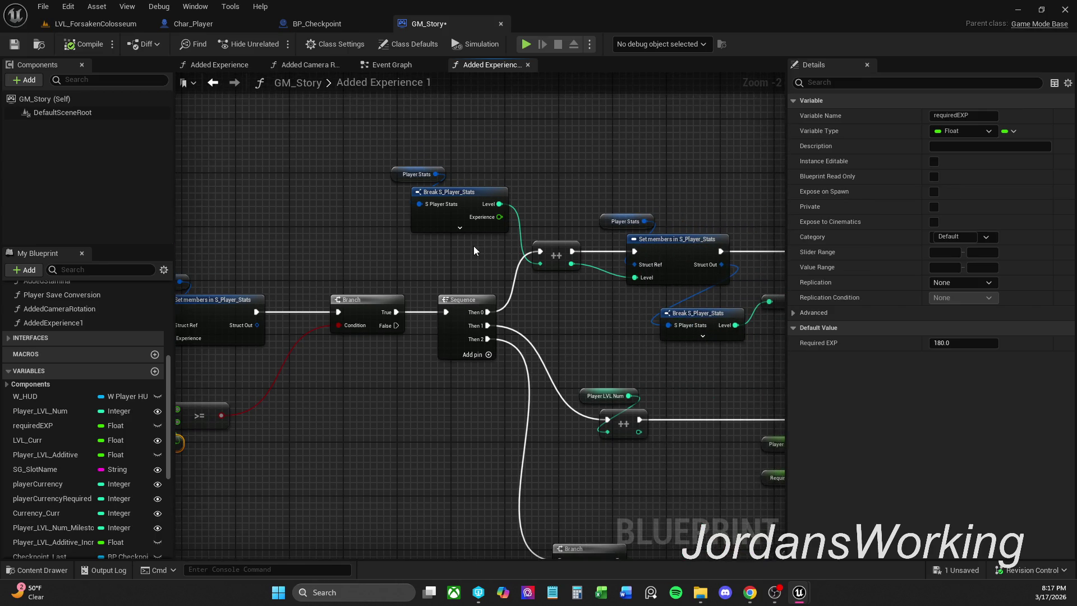
drag(450, 287, 483, 261)
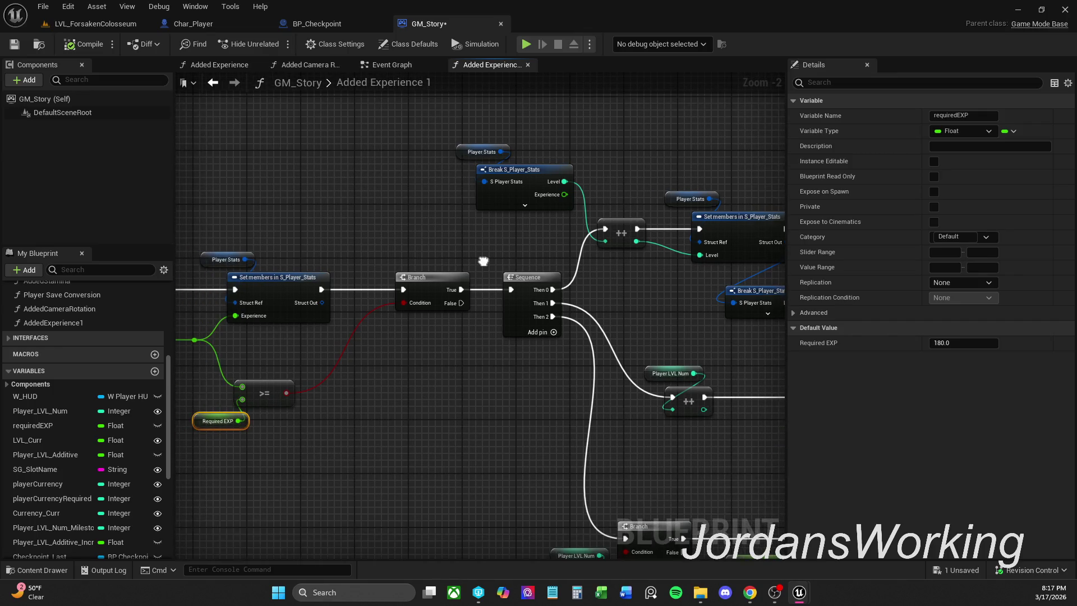
drag(252, 453, 316, 435)
click(535, 422)
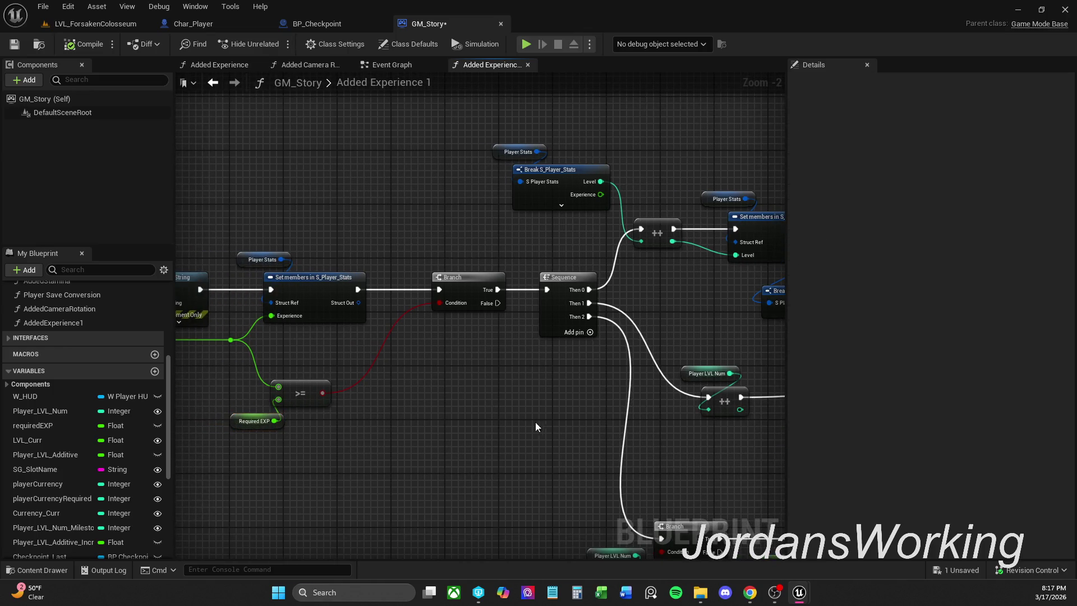
drag(535, 422, 386, 433)
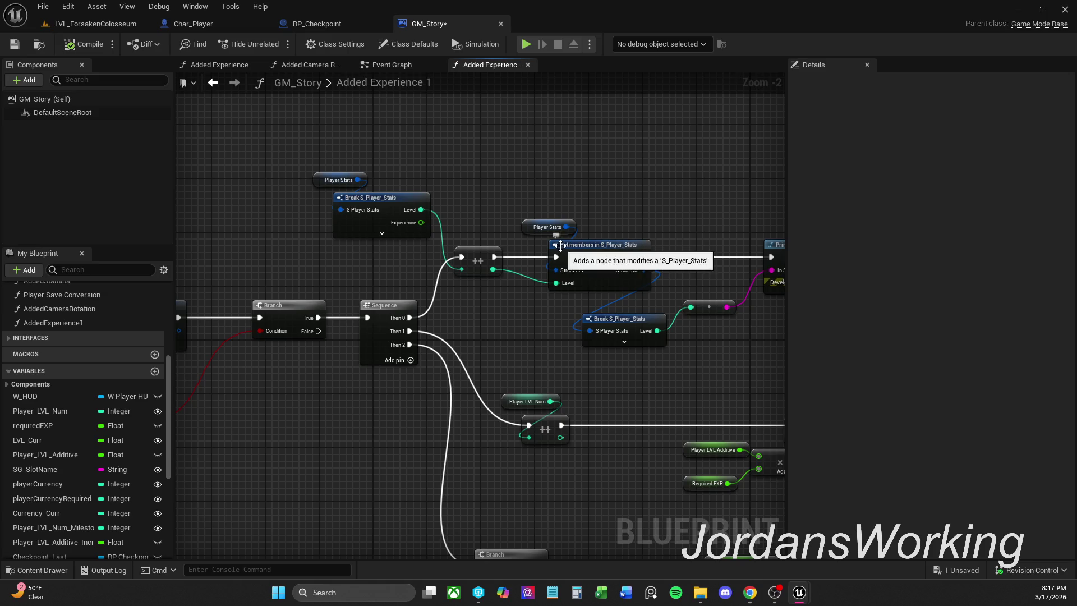
drag(572, 247, 583, 177)
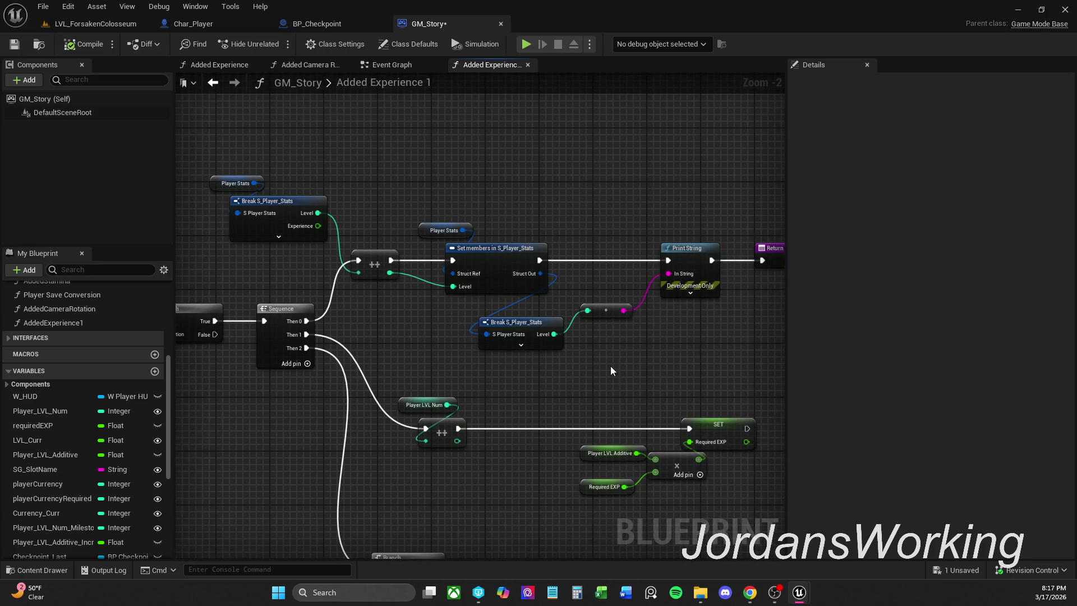
mouse_move(537, 358)
mouse_down()
mouse_move(494, 359)
mouse_move(568, 286)
mouse_up()
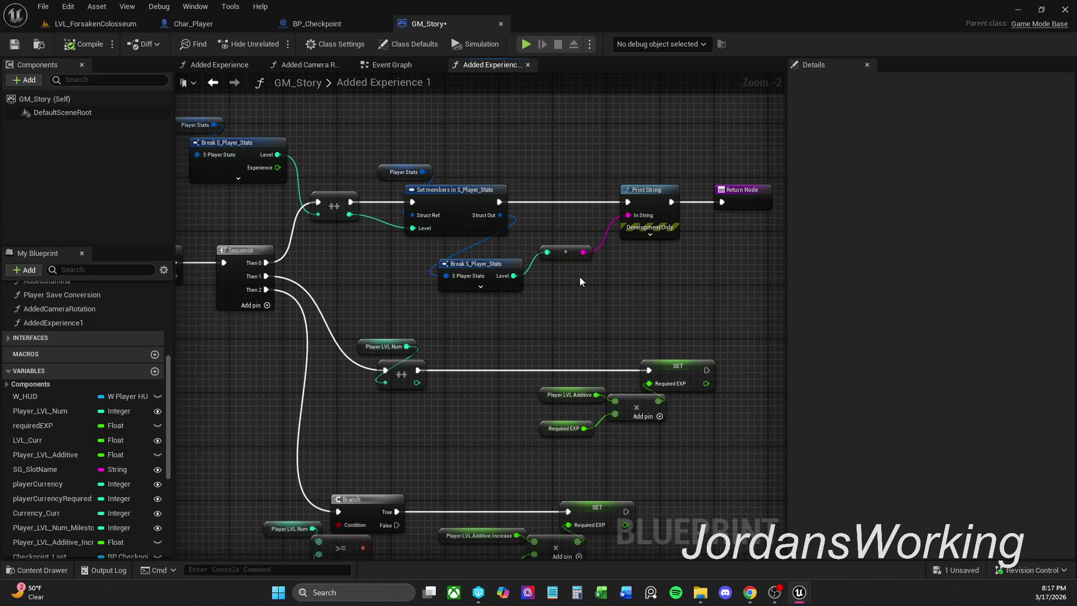
drag(602, 292, 513, 310)
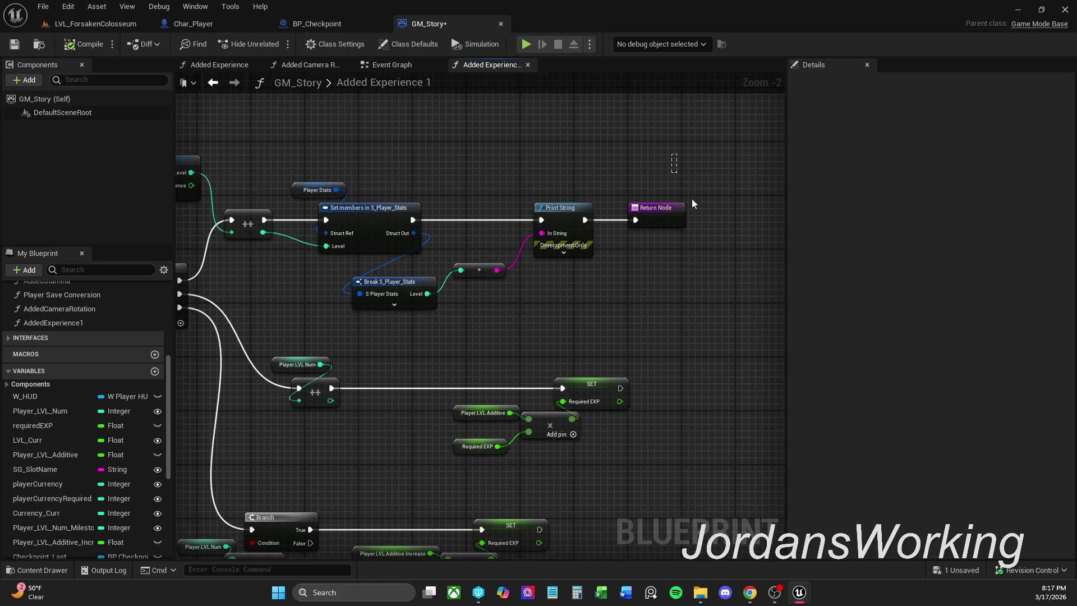
Paste two Return Node copies and wire each SET Required EXP node into its own
click(667, 213)
drag(682, 407, 629, 357)
key(ctrl+v)
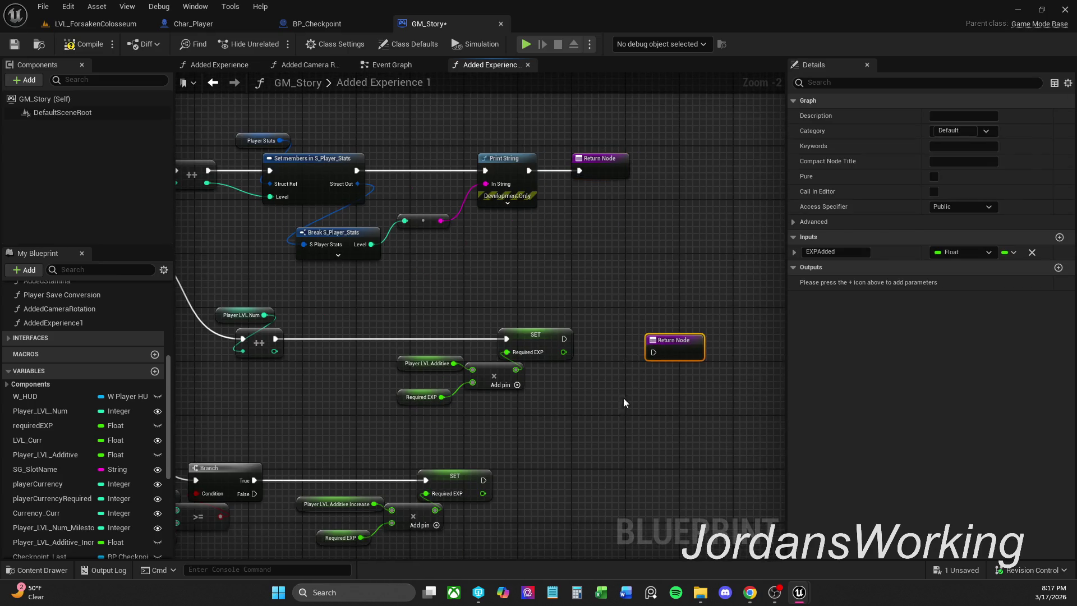
key(ctrl+v)
drag(539, 494, 483, 480)
click(464, 493)
drag(578, 486, 580, 472)
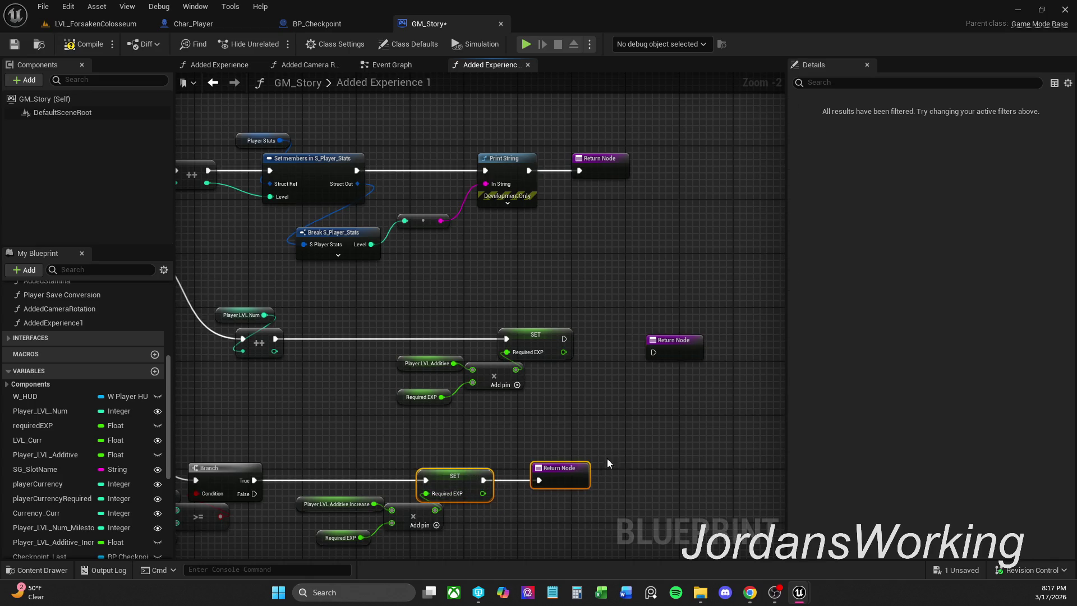
drag(654, 352, 565, 338)
click(670, 340)
mouse_move(671, 340)
mouse_down()
mouse_move(648, 340)
mouse_move(669, 328)
mouse_move(655, 328)
mouse_up()
click(561, 334)
drag(577, 478, 571, 478)
click(598, 462)
Bring the Branch before the Sequence into view and select the Player LVL Num and ++ nodes
scroll(617, 472, down, 1)
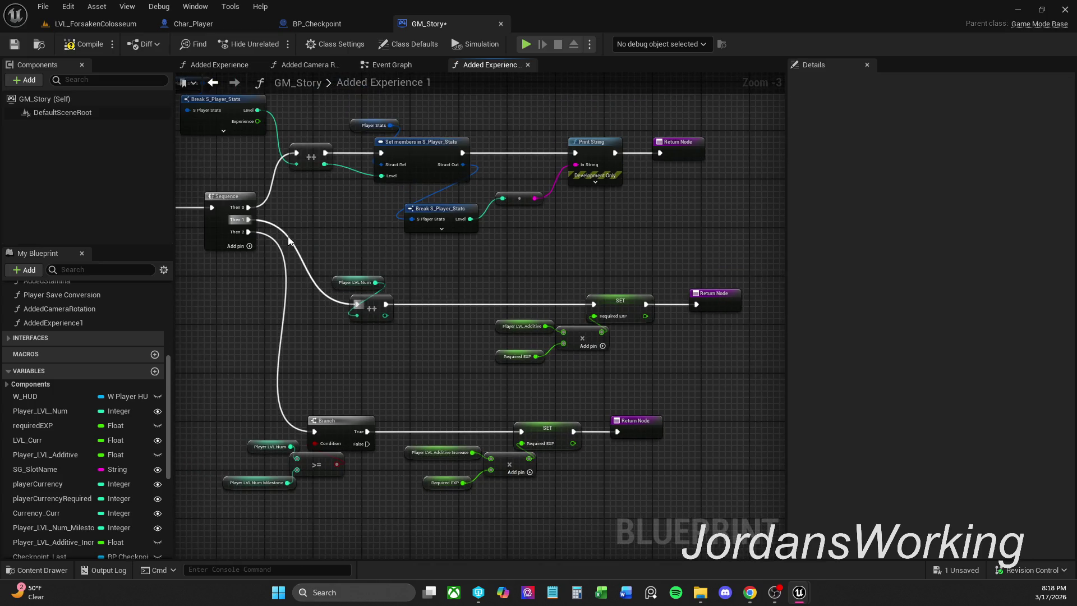
drag(296, 233, 426, 315)
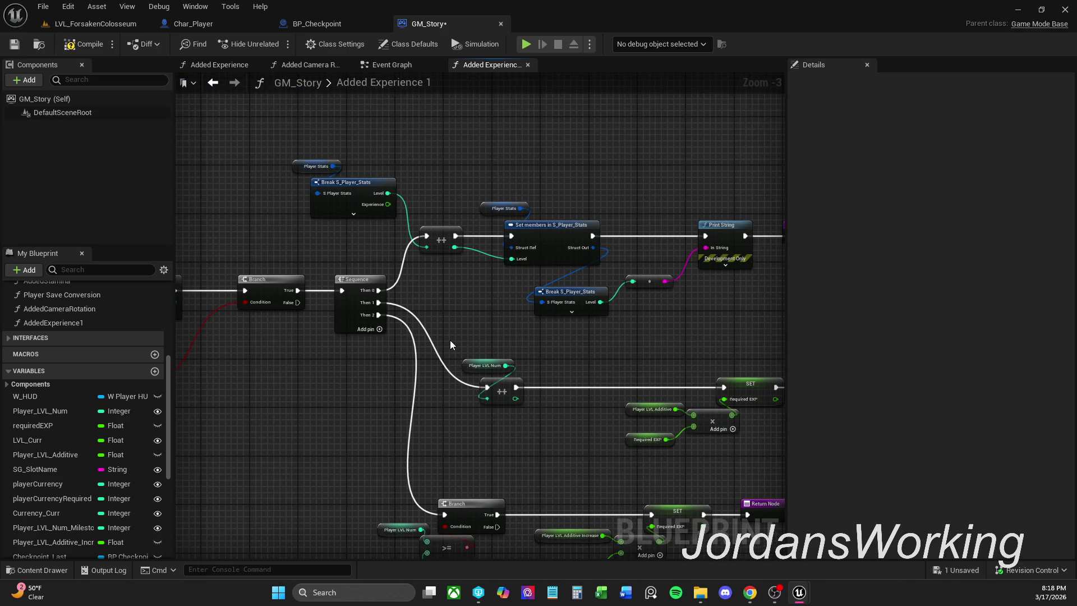
scroll(501, 373, up, 1)
drag(453, 355, 523, 413)
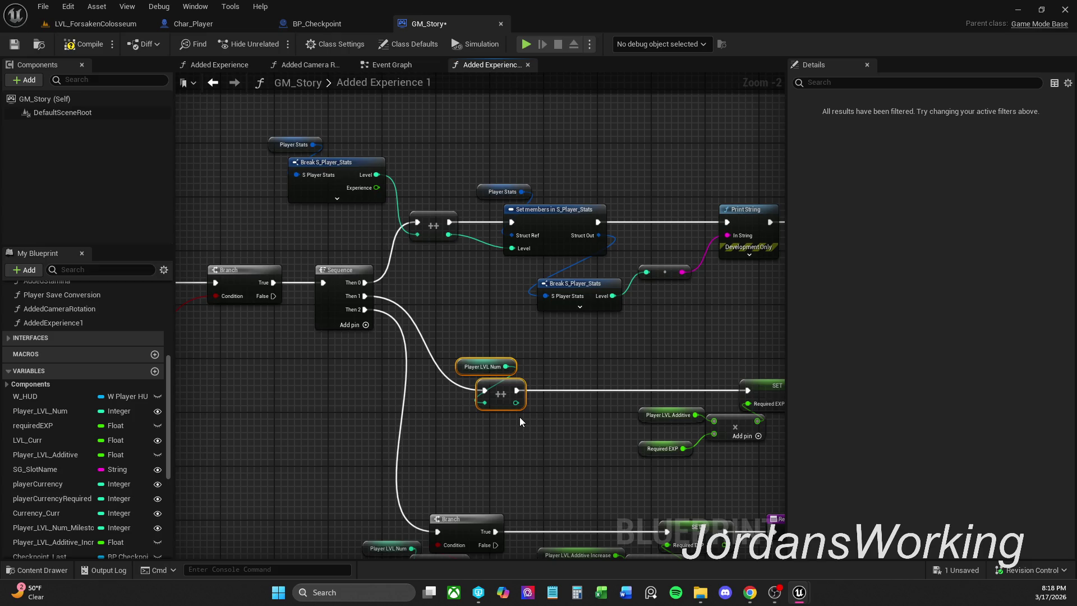
Delete the Player LVL Num and ++ nodes and wire Sequence Then 1 to SET Required EXP
key(Delete)
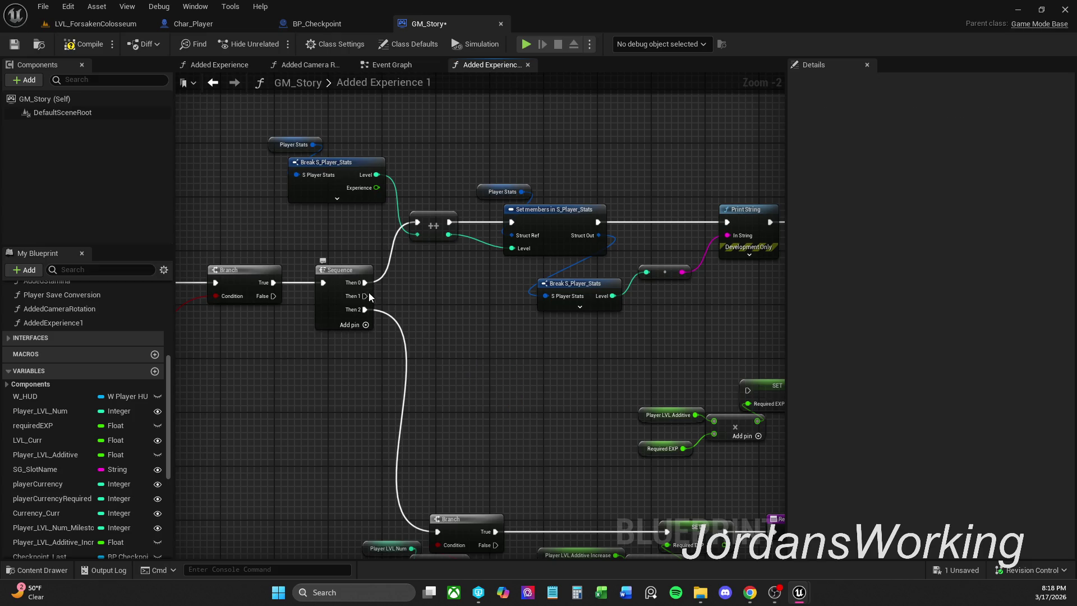
mouse_move(366, 296)
mouse_down()
mouse_move(643, 424)
mouse_move(749, 391)
mouse_move(488, 381)
mouse_move(472, 392)
mouse_move(520, 445)
mouse_up()
scroll(751, 396, down, 1)
click(544, 454)
key(ctrl+z)
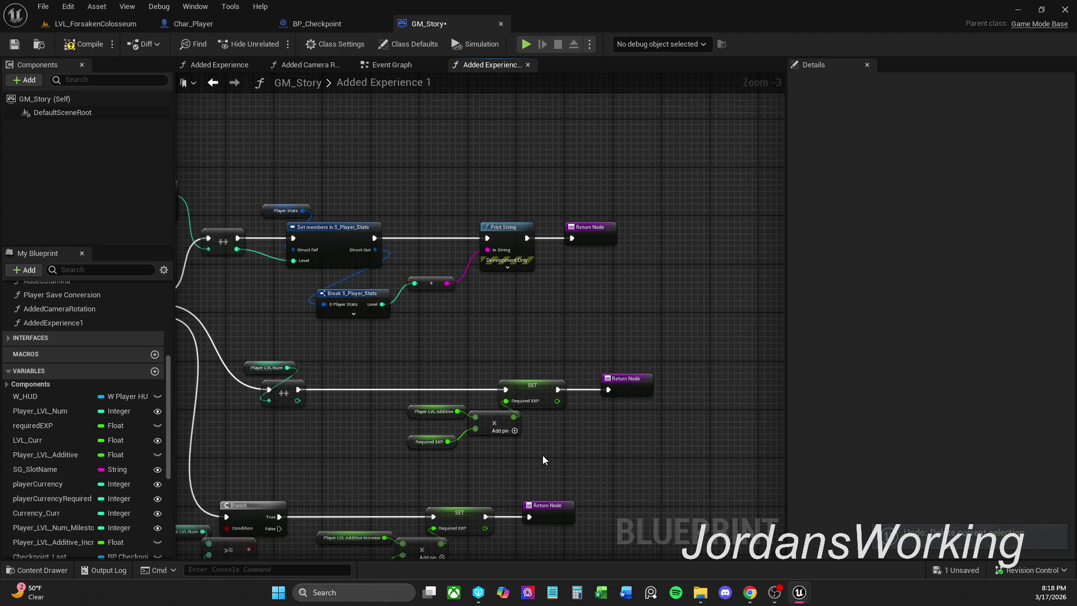
key(Delete)
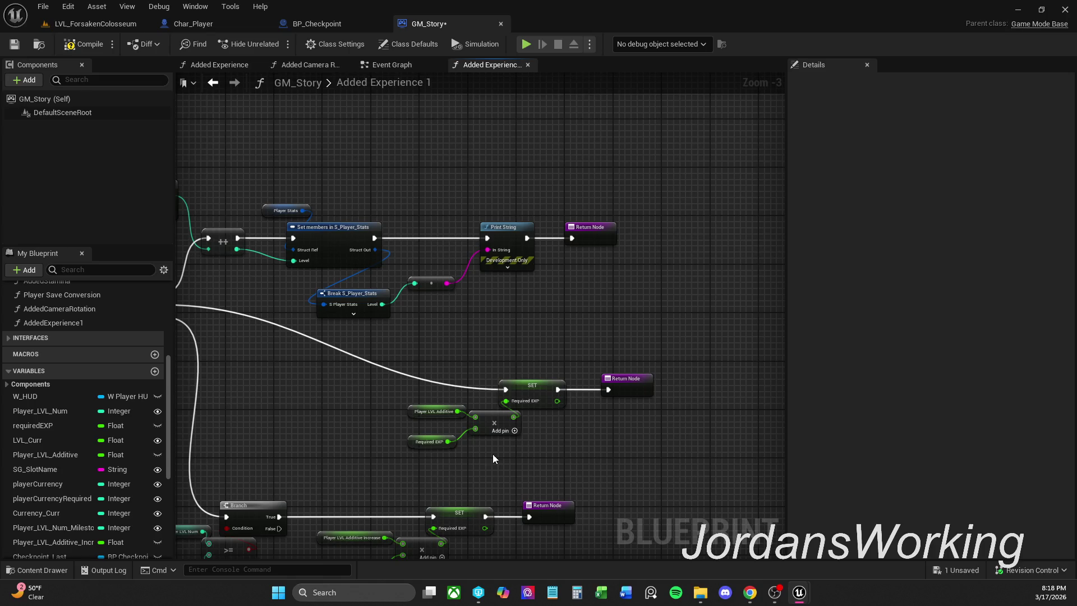
Move the SET, multiply, variable and Return node group left toward the Sequence
drag(412, 467, 641, 366)
mouse_move(536, 396)
mouse_down()
mouse_move(317, 391)
mouse_move(372, 387)
mouse_move(360, 387)
mouse_up()
click(351, 442)
drag(352, 442, 473, 449)
scroll(466, 449, up, 3)
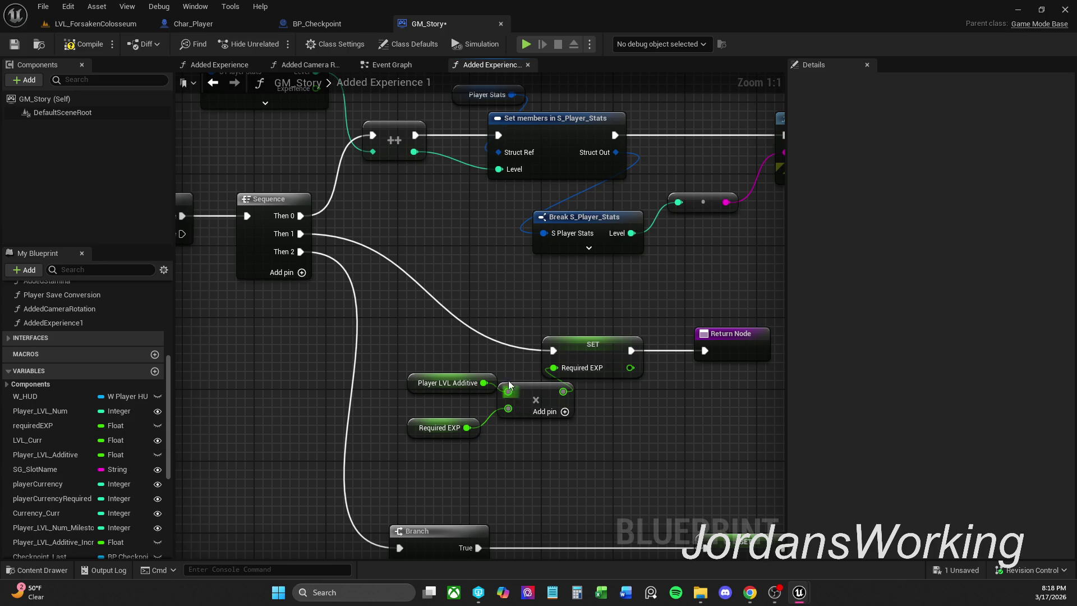
click(440, 384)
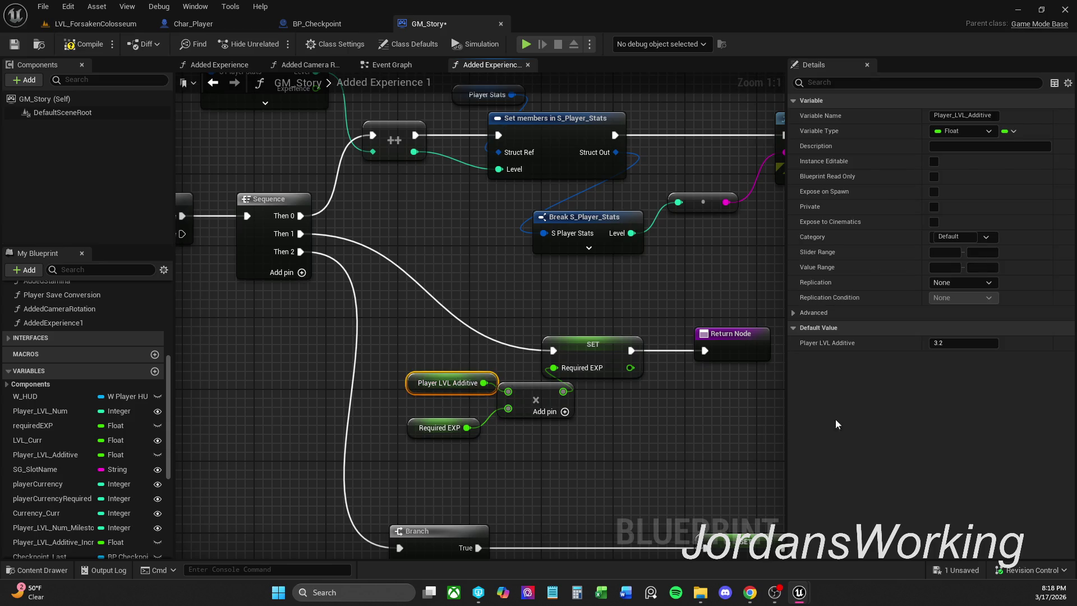
drag(455, 458, 443, 429)
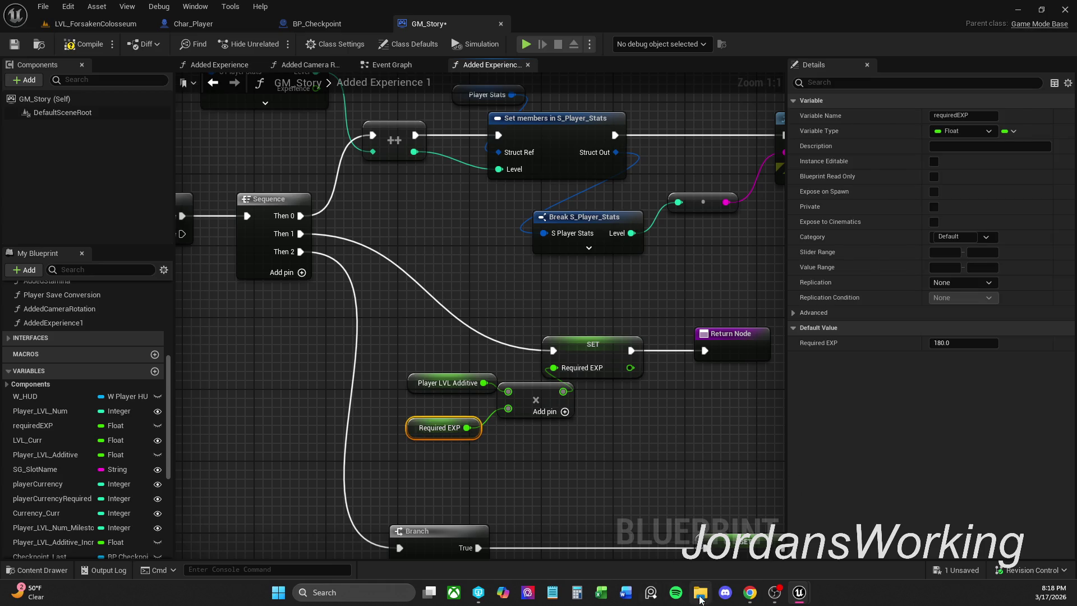
click(577, 593)
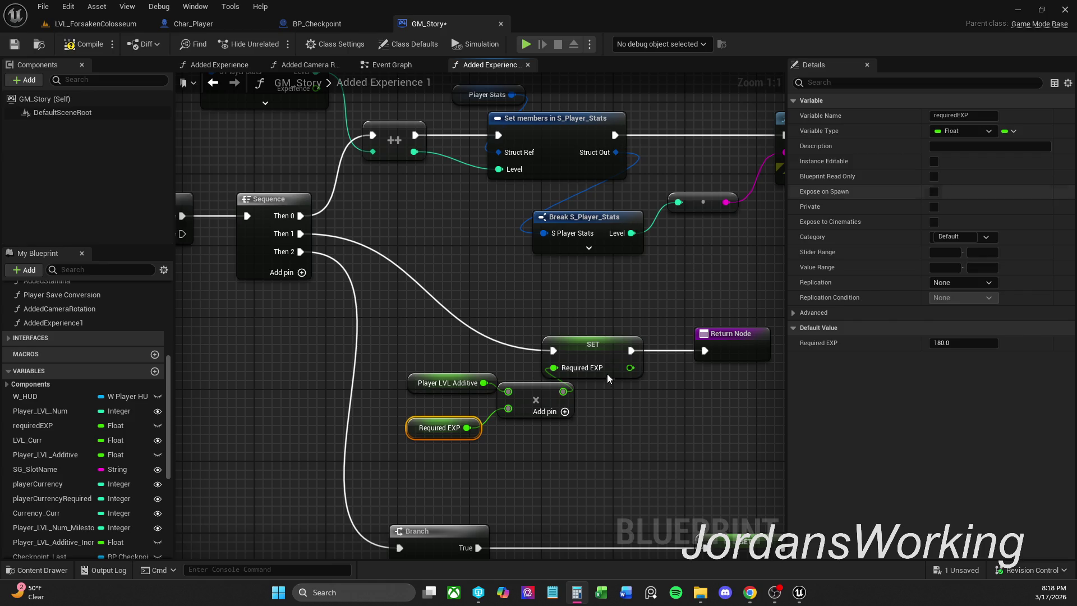
click(425, 452)
drag(466, 436, 475, 436)
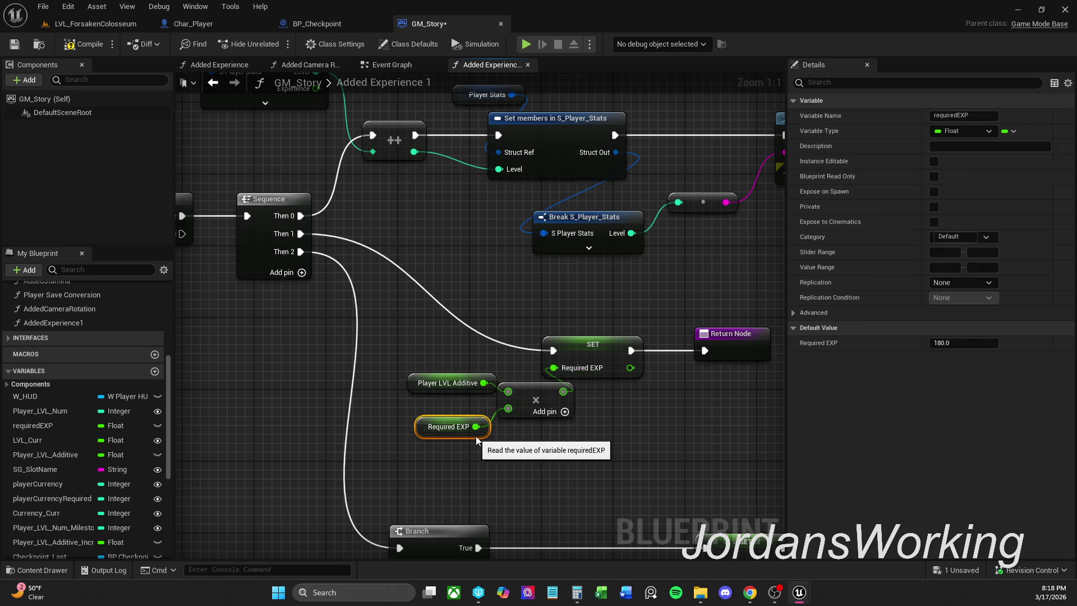
click(520, 461)
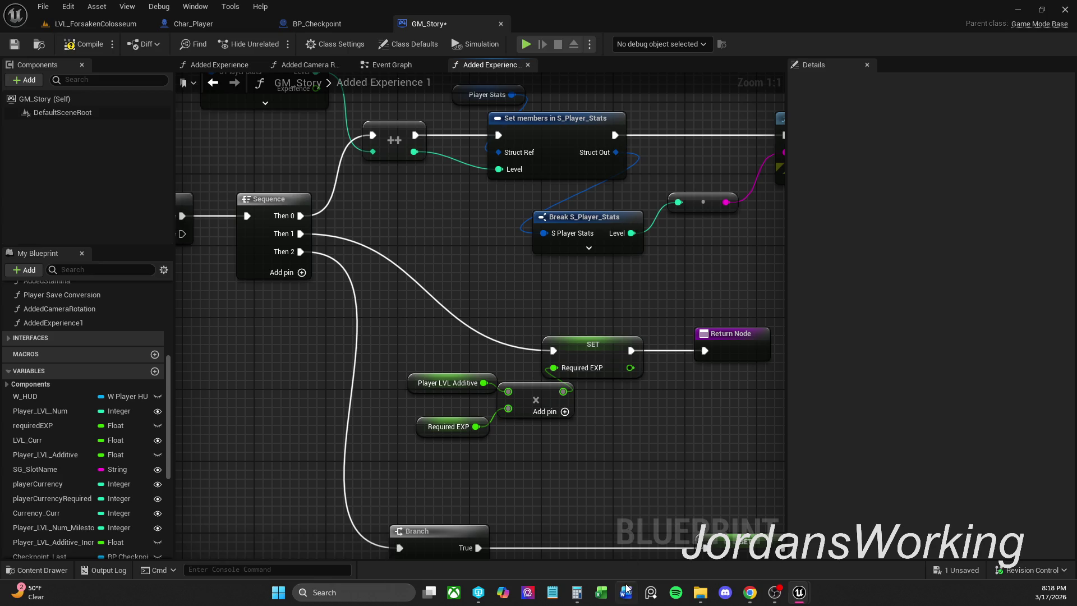
click(577, 593)
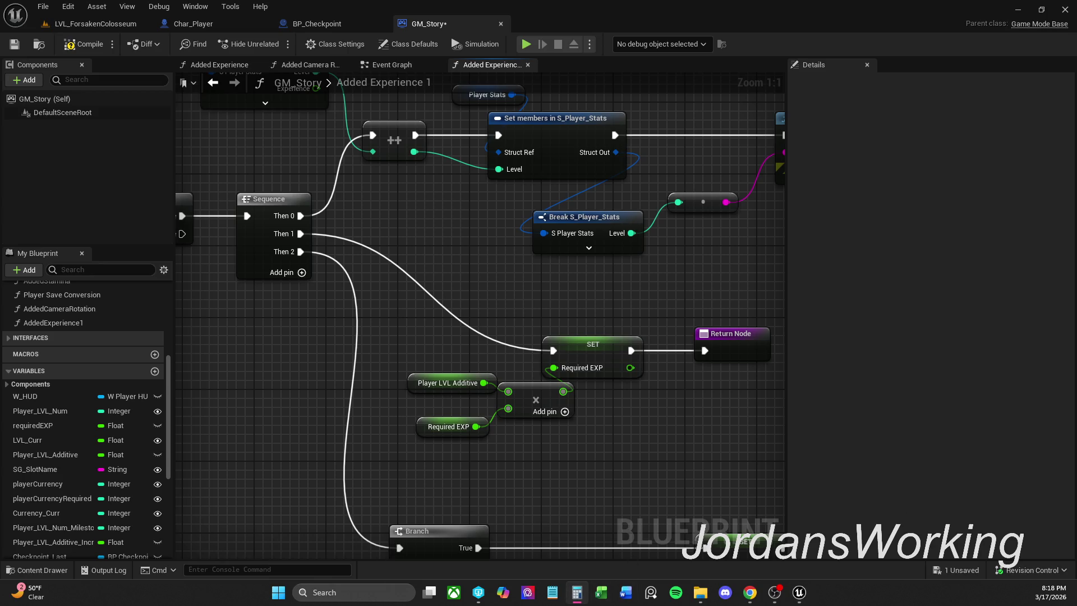
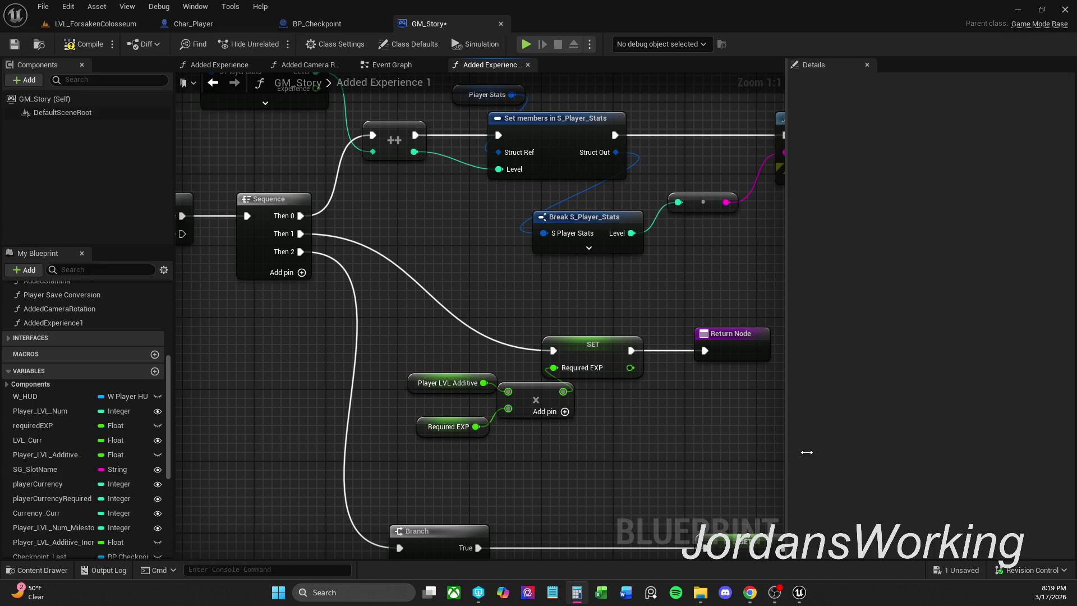
Open Windows Calculator, enter 180, and move the window aside to reveal the nodes
click(771, 600)
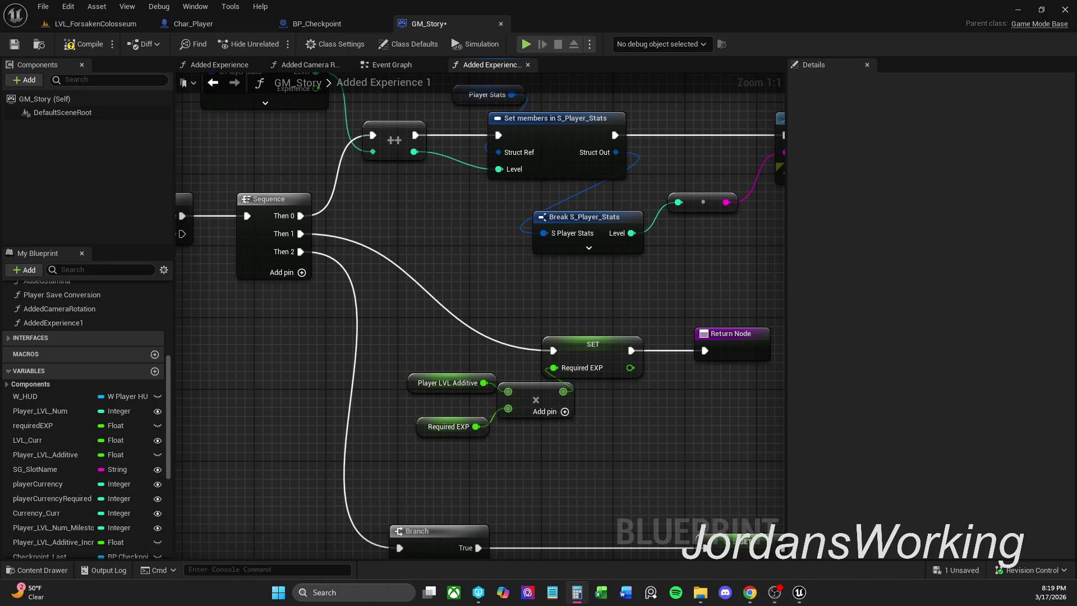
click(577, 592)
click(550, 395)
click(577, 361)
click(577, 427)
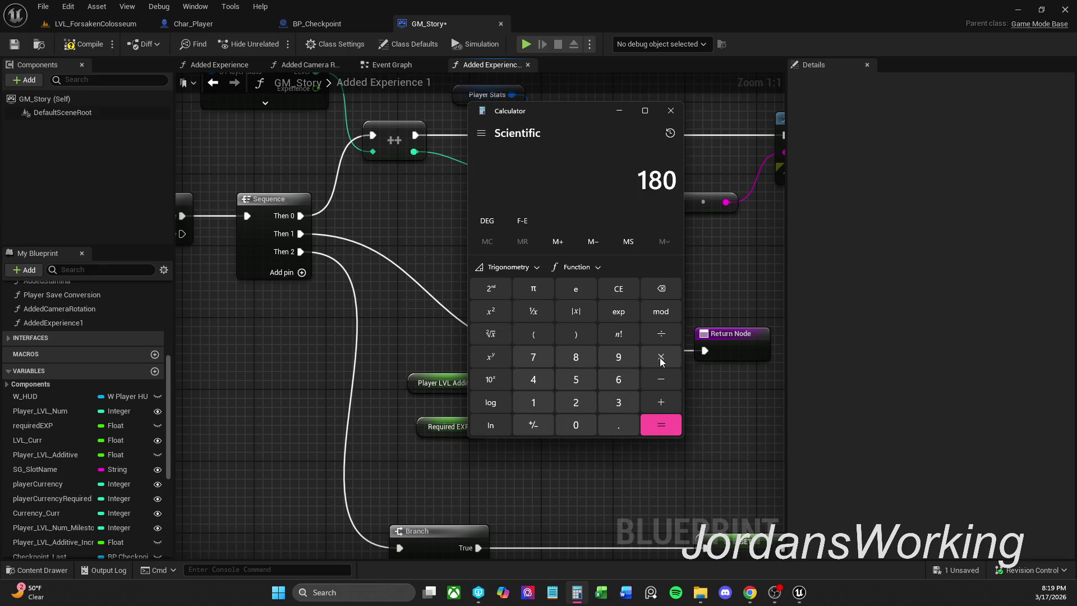
mouse_move(569, 109)
mouse_down()
mouse_move(776, 109)
mouse_move(706, 123)
mouse_up()
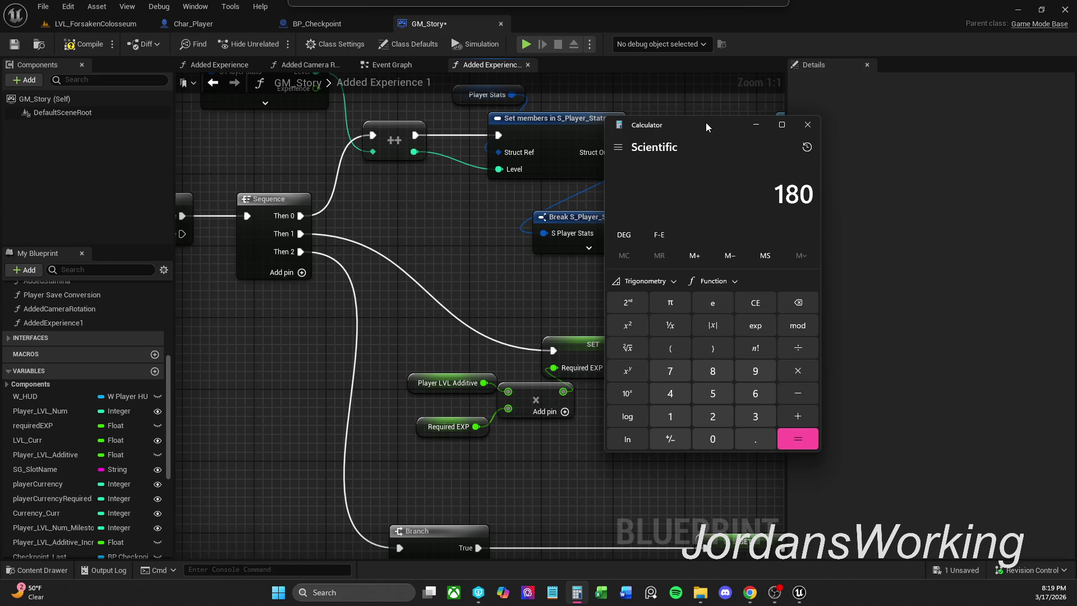
Calculate 3.2 × 180 = 576 in Calculator, then close it
click(755, 414)
click(760, 441)
click(721, 420)
click(803, 368)
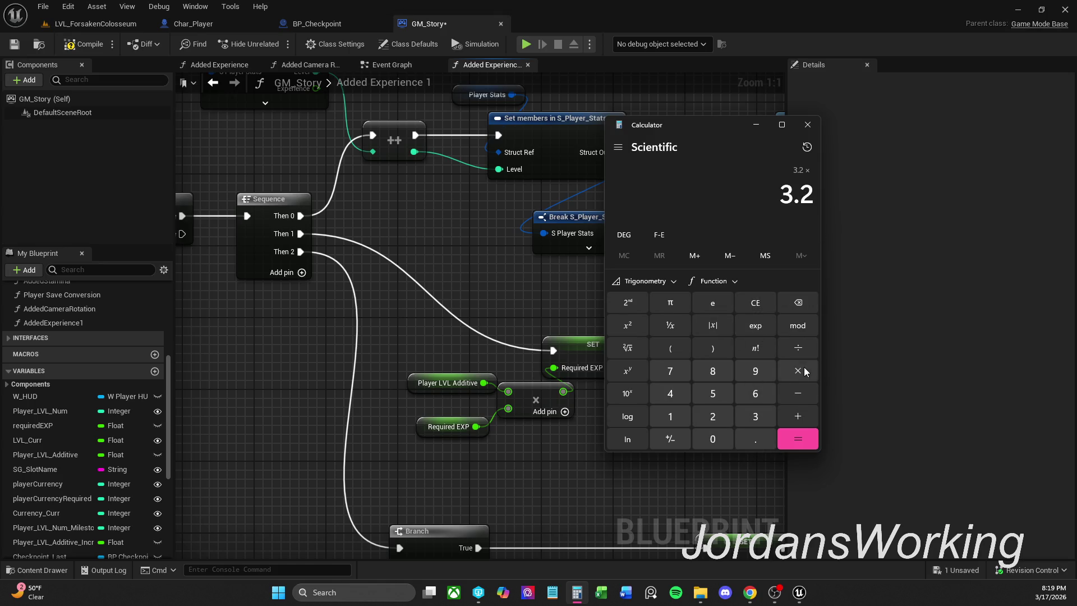
click(673, 418)
click(716, 373)
click(713, 432)
click(813, 445)
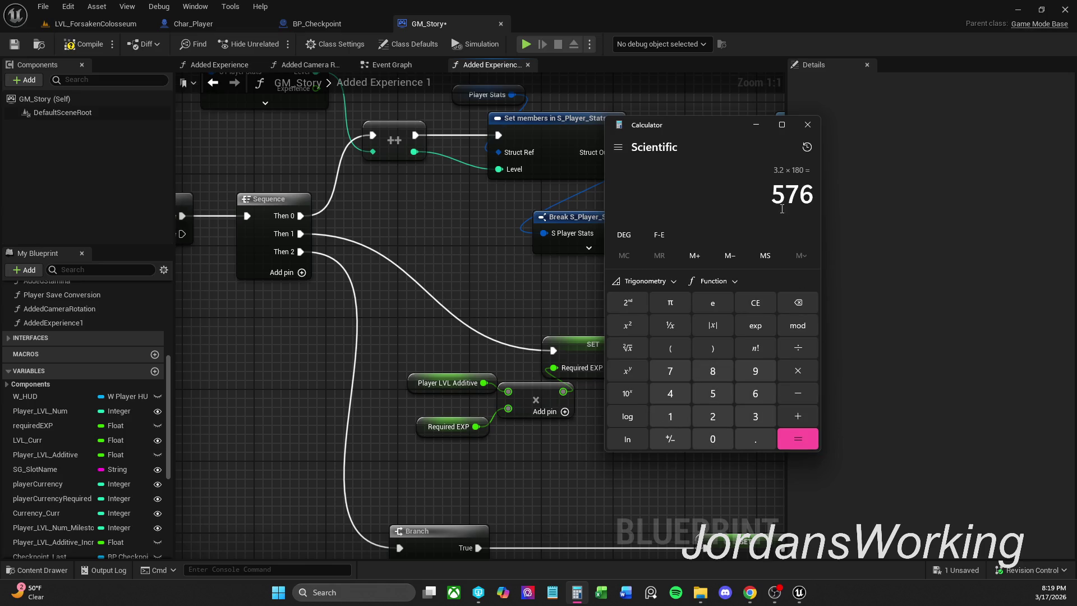
click(808, 125)
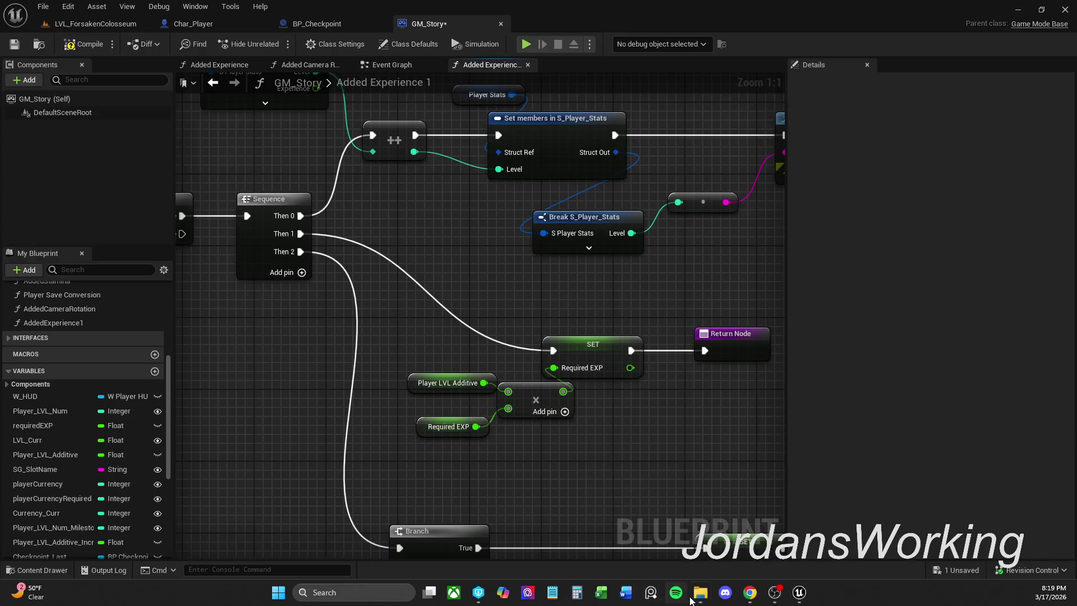
Change Player LVL Additive's default value from 3.2 to 1.7, then compile and save GM_Story
click(449, 382)
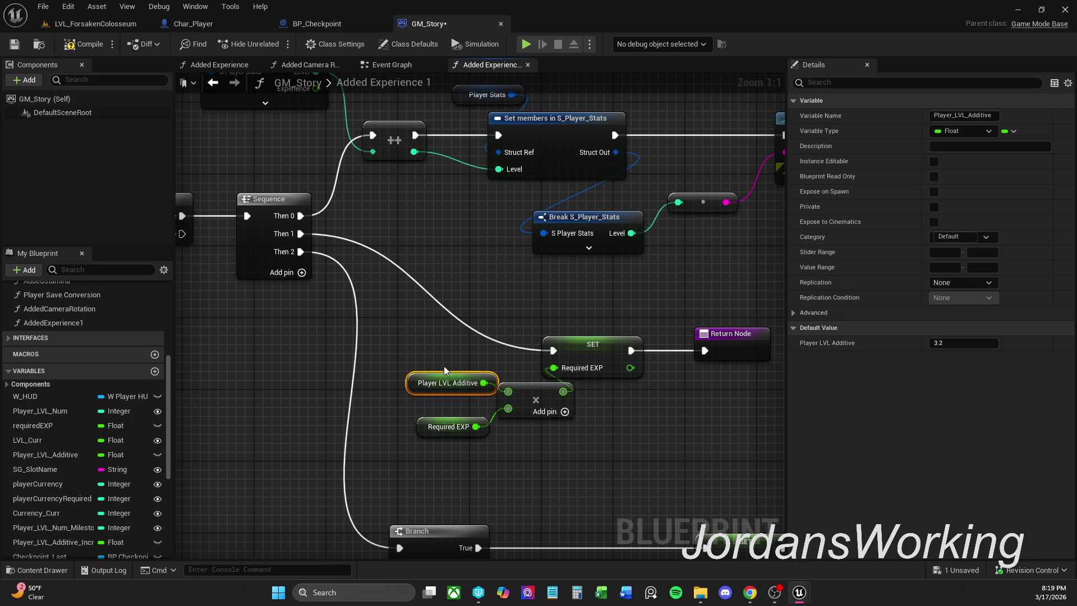
click(965, 344)
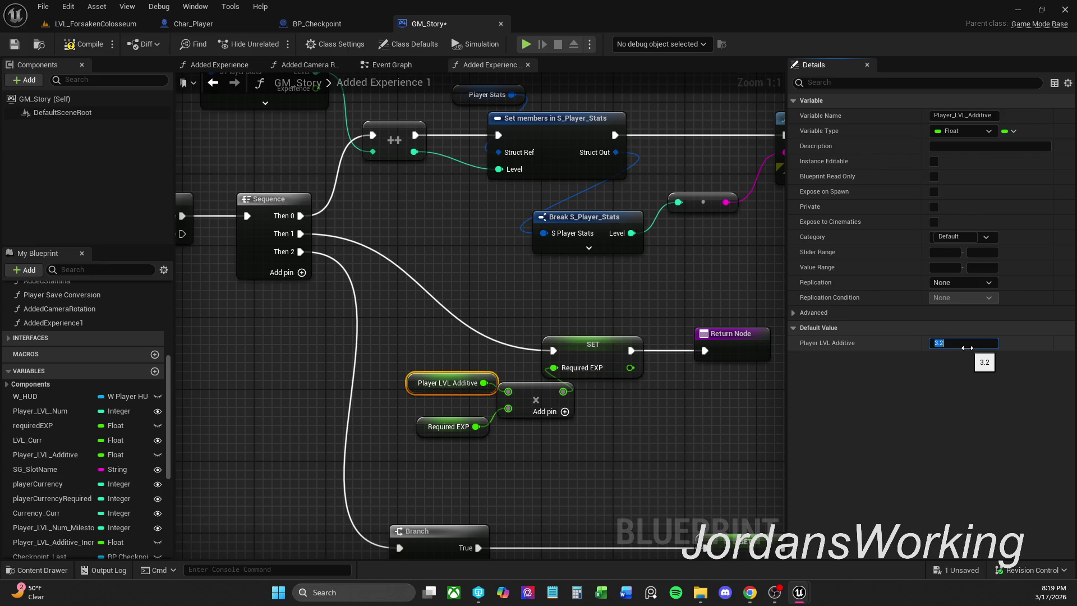
text(1.)
text(7)
key(Return)
click(84, 44)
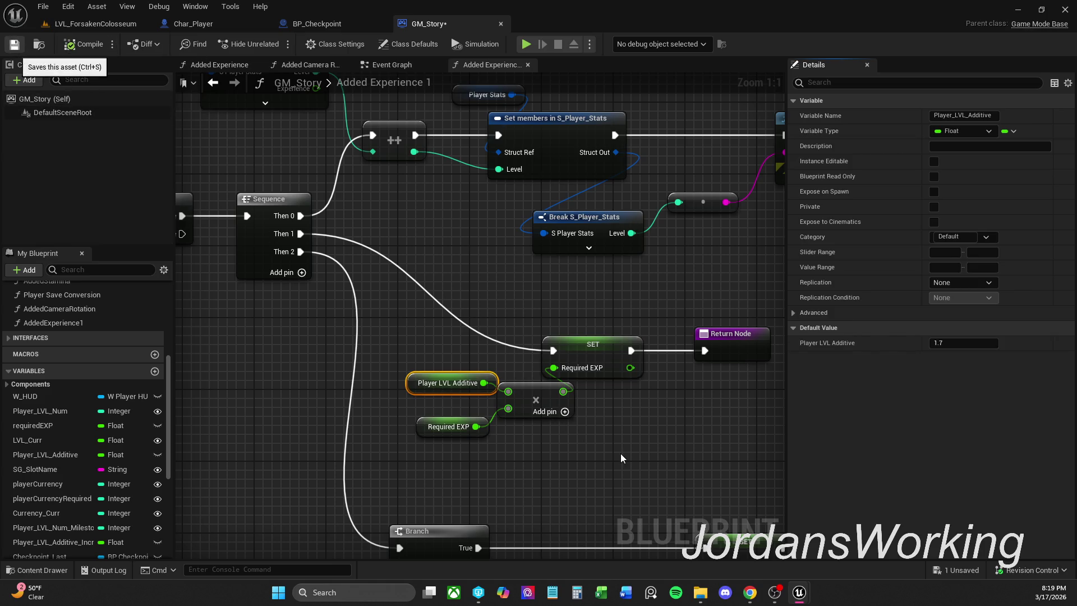
key(ctrl+s)
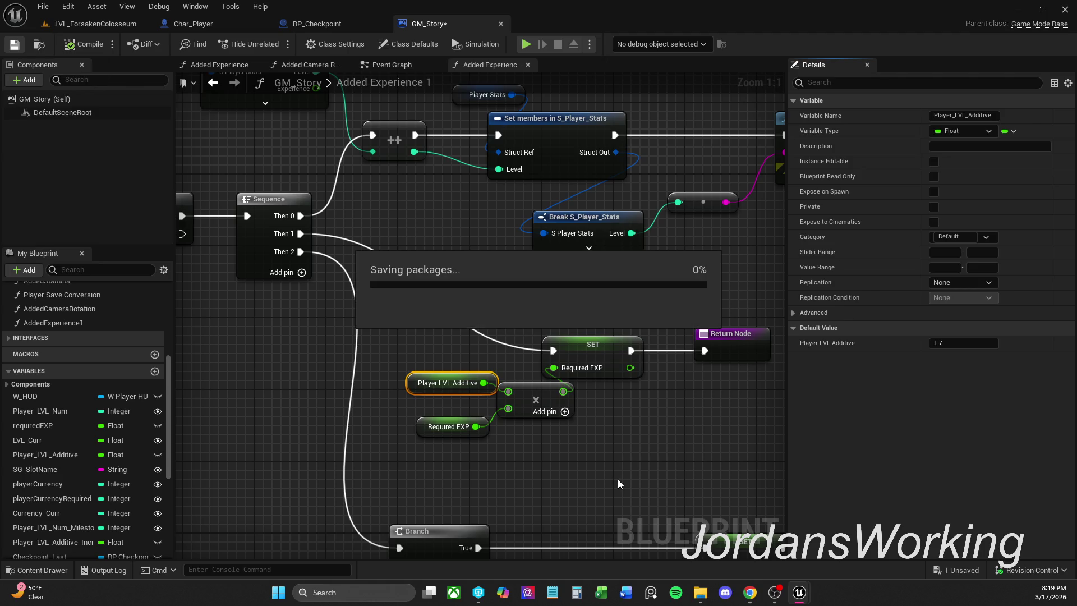
Copy the Player Stats getter and Break S_Player_Stats nodes and paste them beside the Branch's >= node
mouse_move(617, 479)
mouse_down()
mouse_move(633, 244)
mouse_move(750, 247)
mouse_up()
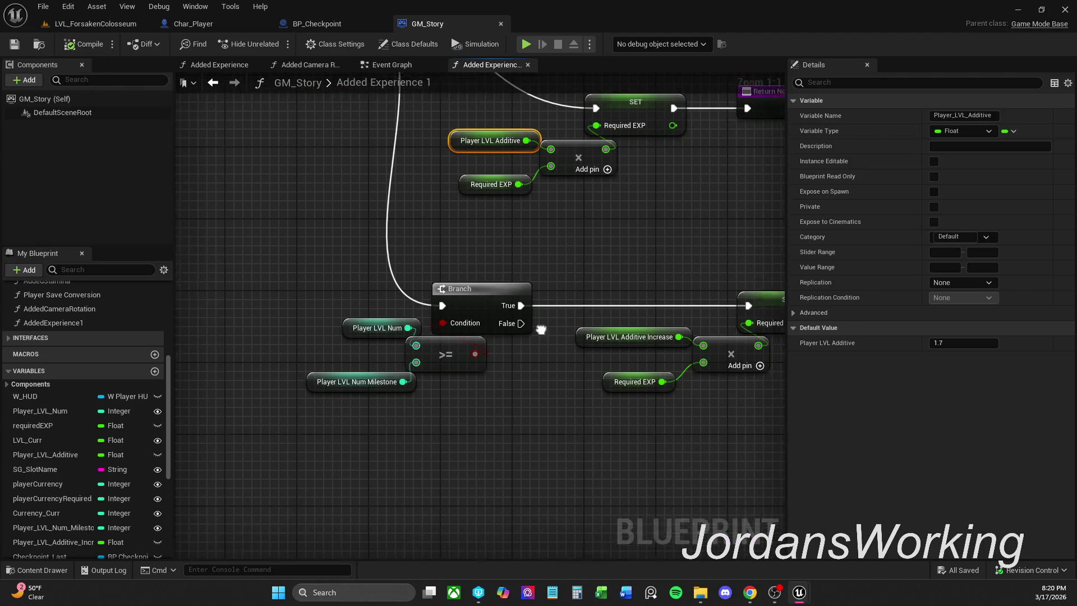
click(466, 337)
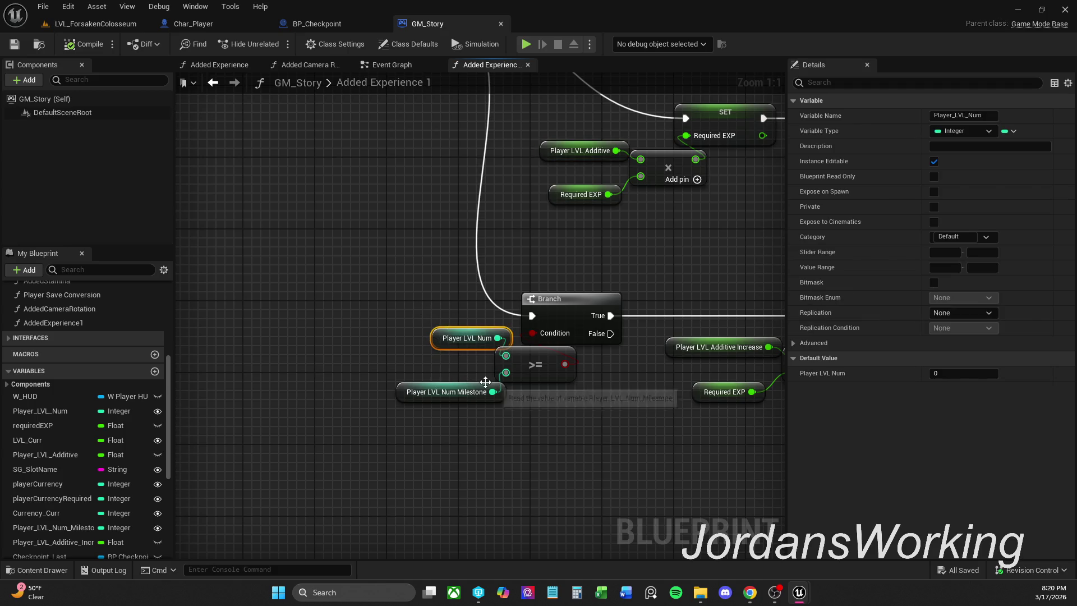
scroll(395, 328, down, 2)
mouse_move(503, 351)
mouse_down()
mouse_move(705, 384)
mouse_move(948, 392)
mouse_up()
drag(328, 298, 259, 191)
mouse_move(421, 365)
mouse_down()
mouse_move(408, 372)
mouse_move(572, 368)
mouse_move(459, 413)
mouse_up()
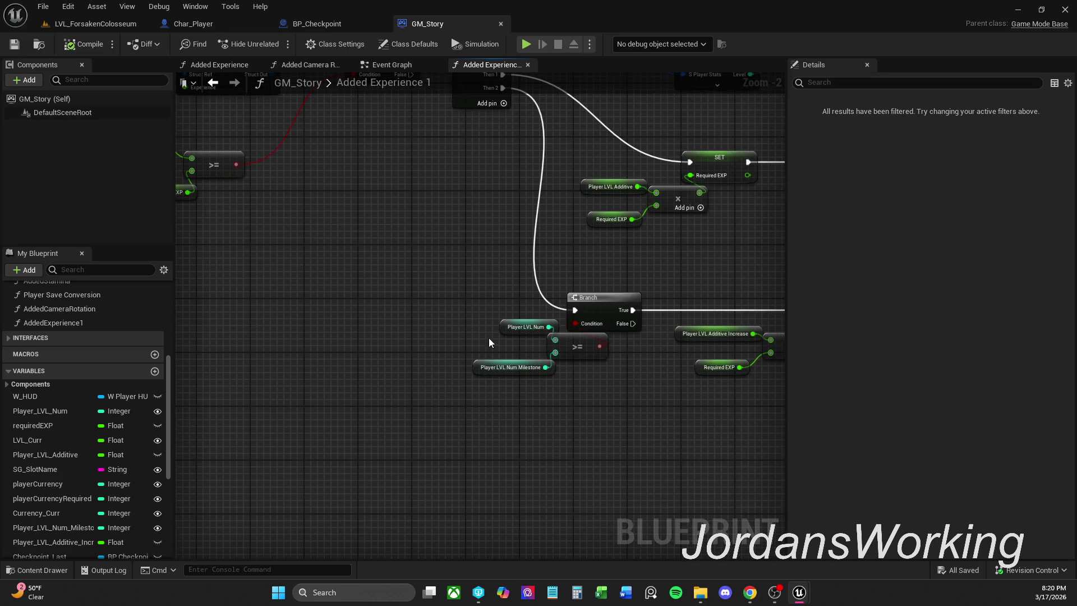
drag(489, 338, 912, 506)
mouse_move(297, 391)
mouse_down()
mouse_move(409, 423)
mouse_move(421, 383)
mouse_up()
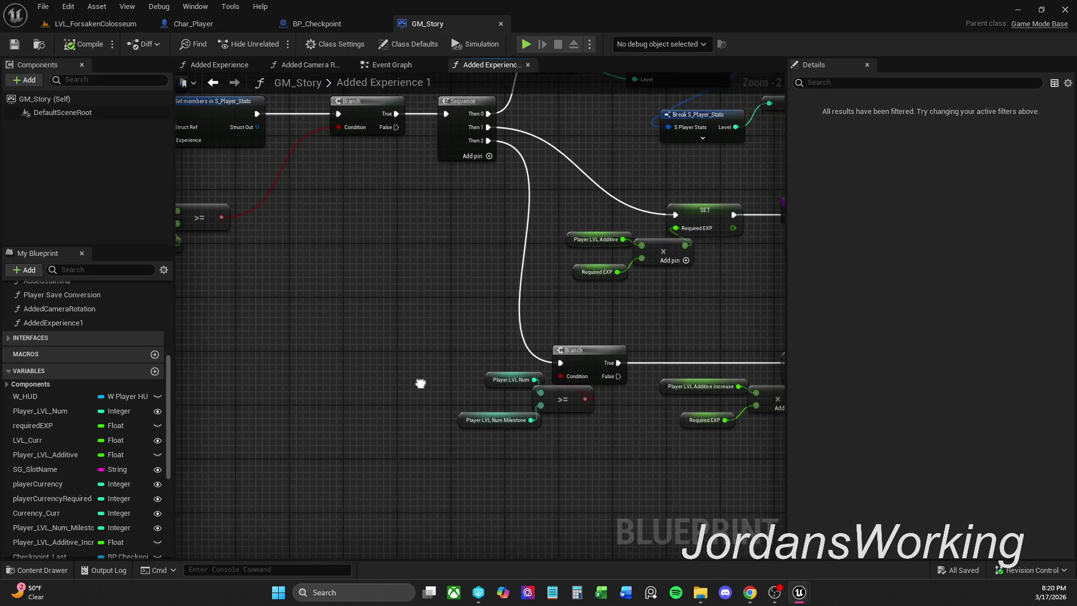
key(ctrl+v)
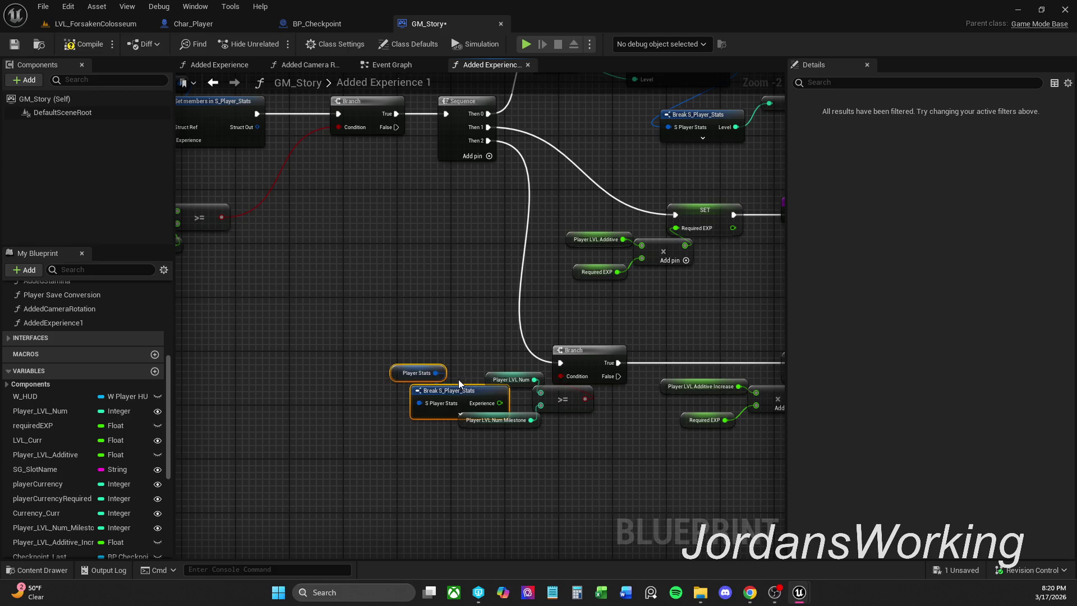
Expose only the Break node's Level output and wire Level into the >= comparison's top input
drag(468, 387, 402, 360)
click(421, 375)
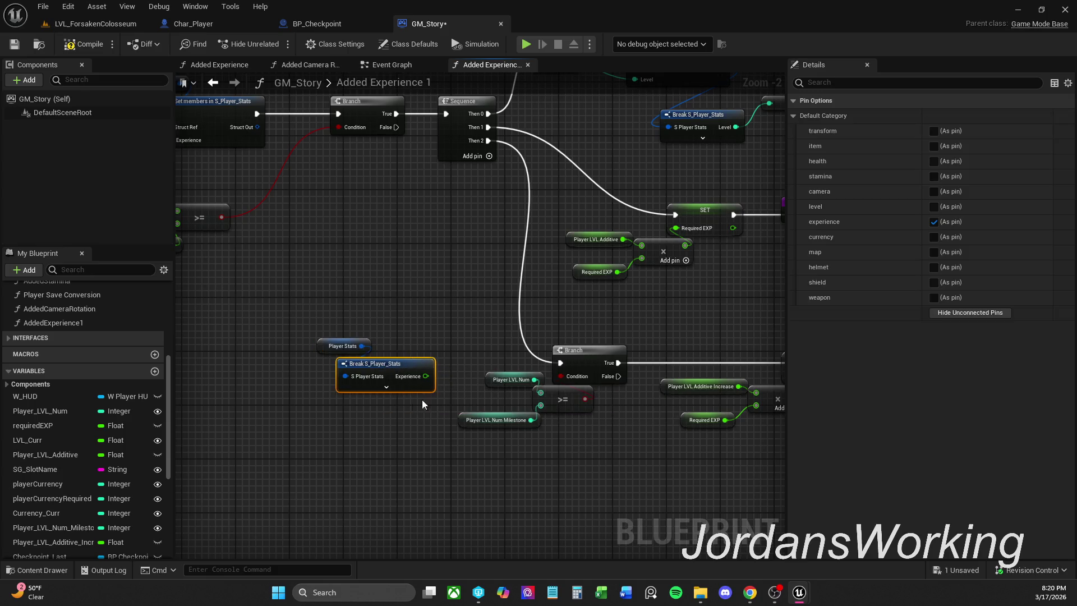
click(934, 207)
click(934, 222)
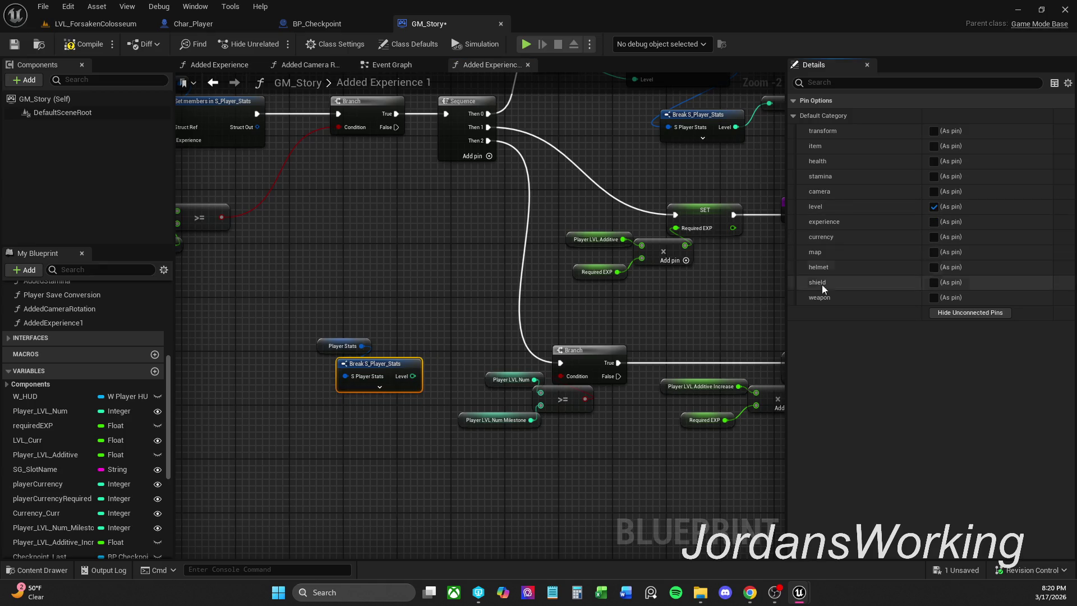
click(453, 335)
drag(413, 376, 501, 395)
click(453, 377)
drag(413, 376, 541, 393)
Delete the old Player LVL Num node and reposition the Break and Milestone nodes
drag(482, 347, 498, 398)
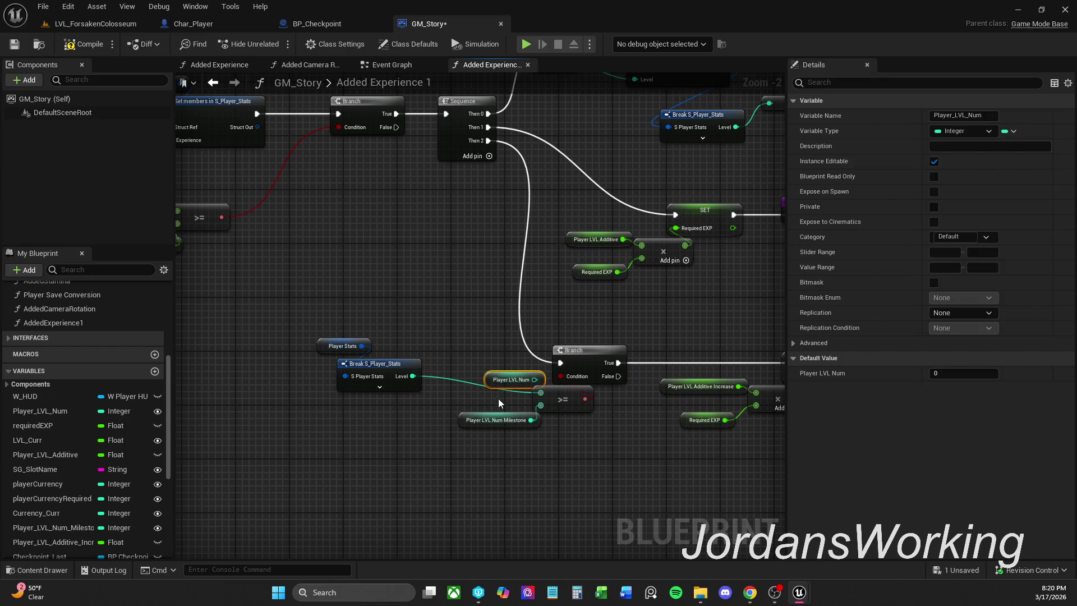
key(Delete)
mouse_move(332, 324)
mouse_down()
mouse_move(375, 377)
mouse_move(474, 357)
mouse_up()
click(476, 337)
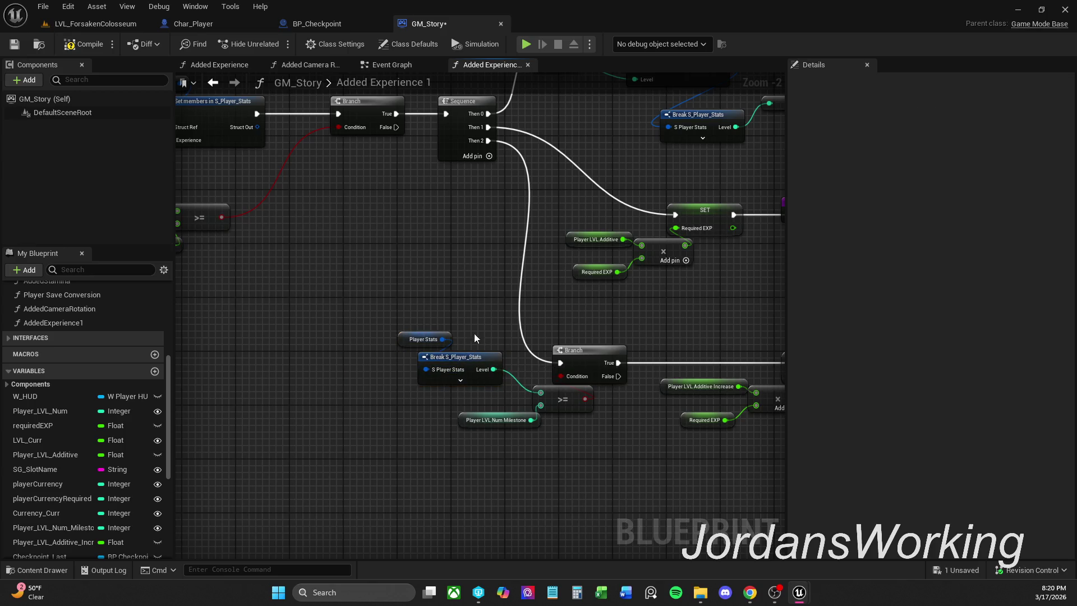
click(508, 422)
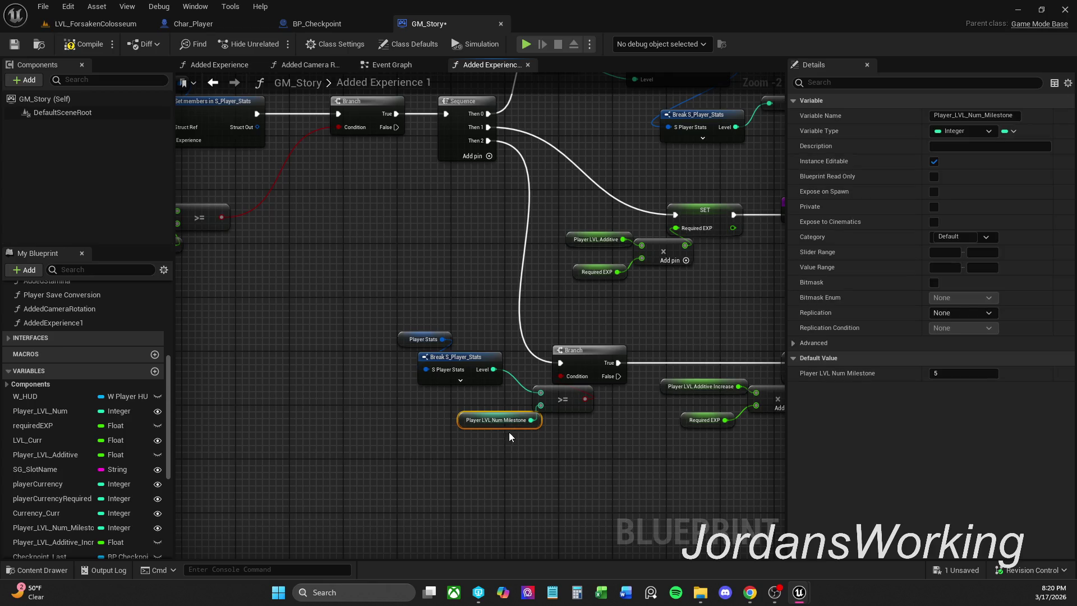
mouse_move(513, 428)
mouse_down()
mouse_move(494, 436)
mouse_move(511, 415)
mouse_move(348, 439)
mouse_move(383, 440)
mouse_up()
click(498, 441)
click(513, 409)
Tidy the Additive Increase, RequiredEXP and multiply nodes around the milestone comparison
scroll(603, 436, down, 2)
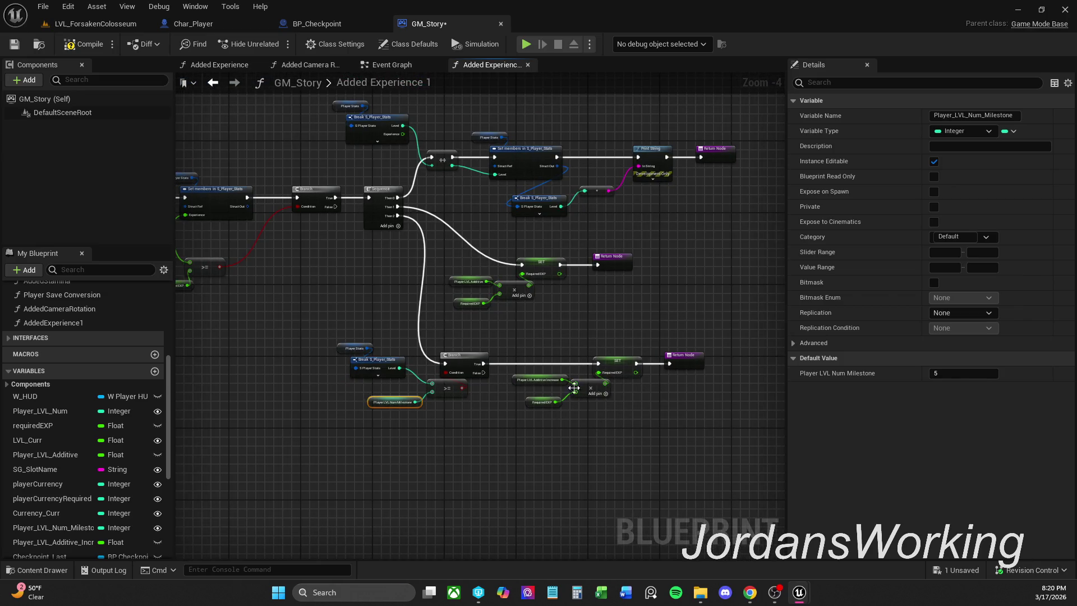
drag(673, 417, 660, 410)
drag(534, 416, 561, 364)
drag(515, 392, 524, 387)
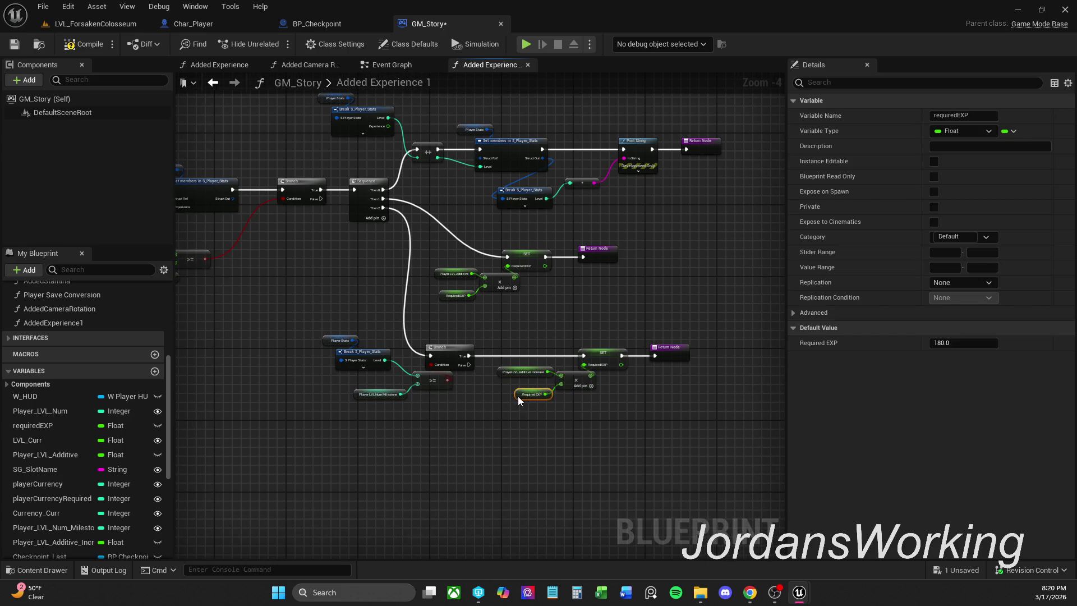
drag(530, 392, 525, 398)
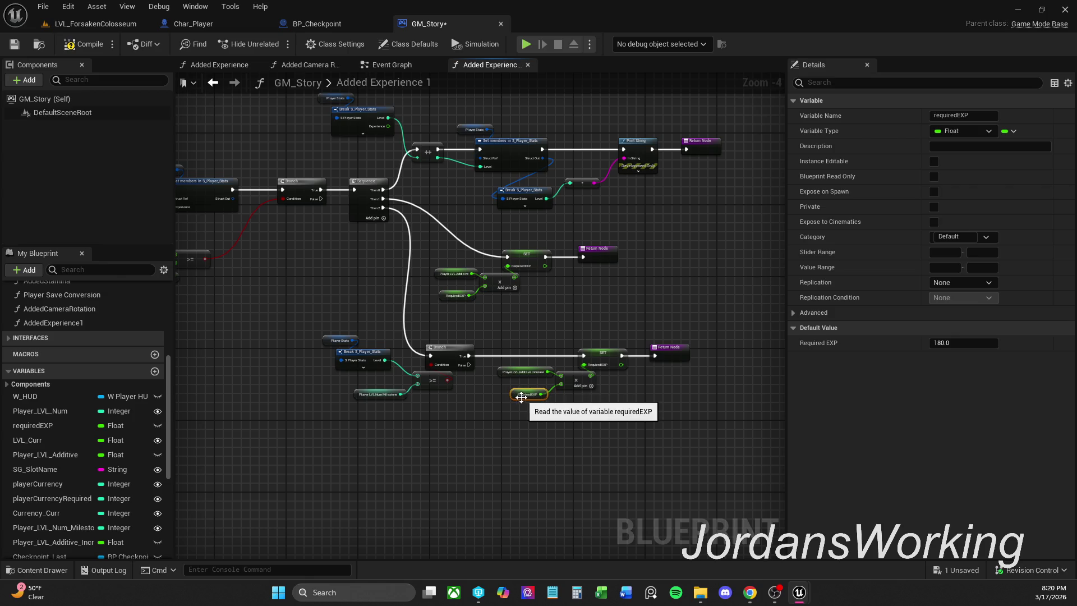
click(528, 431)
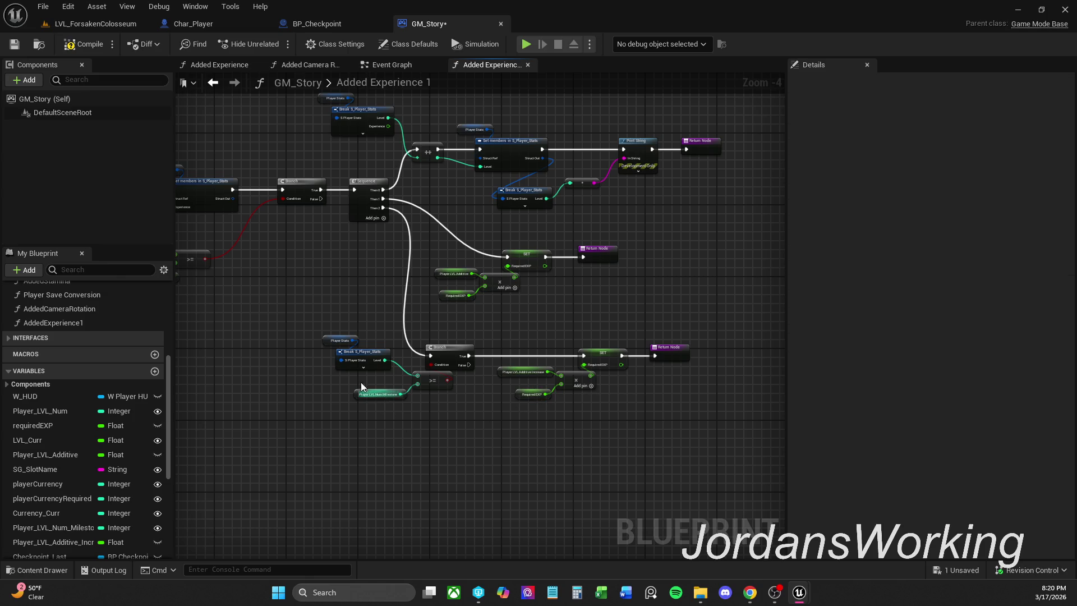
drag(348, 325, 391, 356)
click(370, 357)
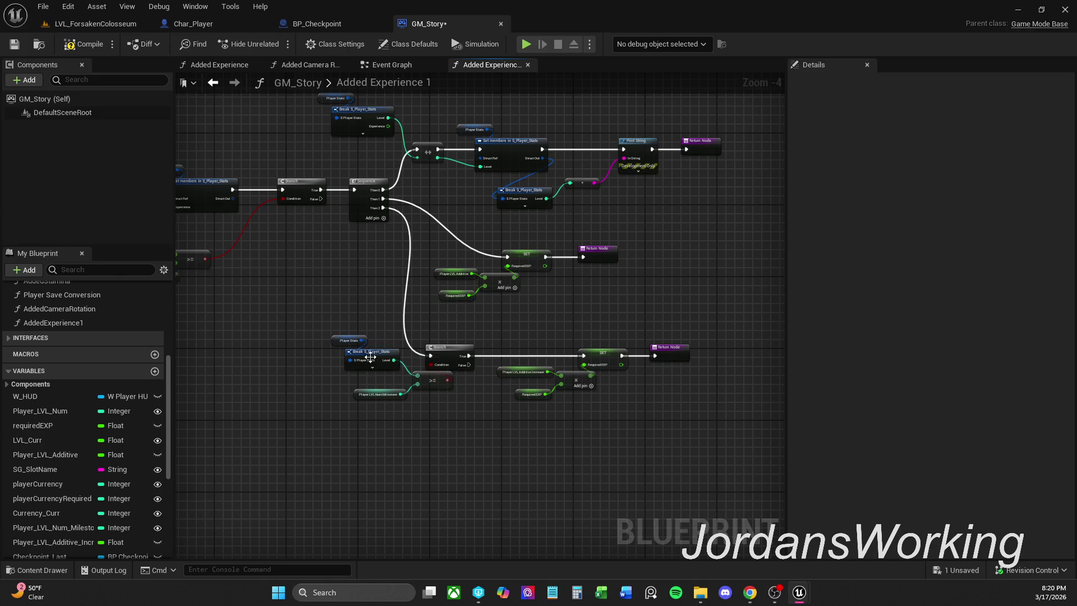
click(367, 395)
Compile and save GM_Story with the updated milestone branch
scroll(361, 399, up, 3)
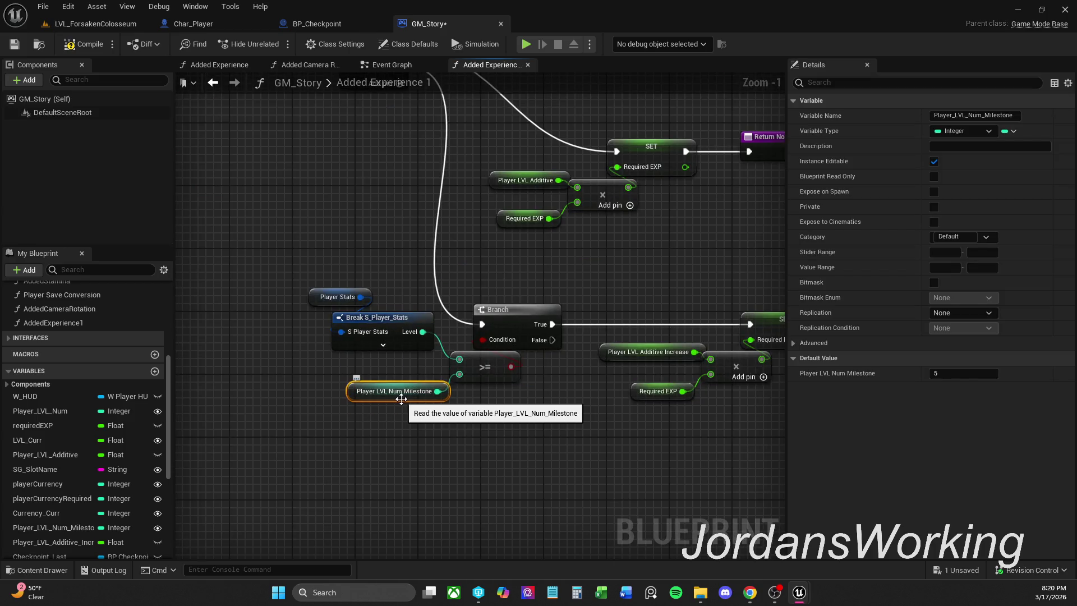
mouse_move(568, 491)
mouse_down()
mouse_move(392, 499)
mouse_move(388, 487)
mouse_up()
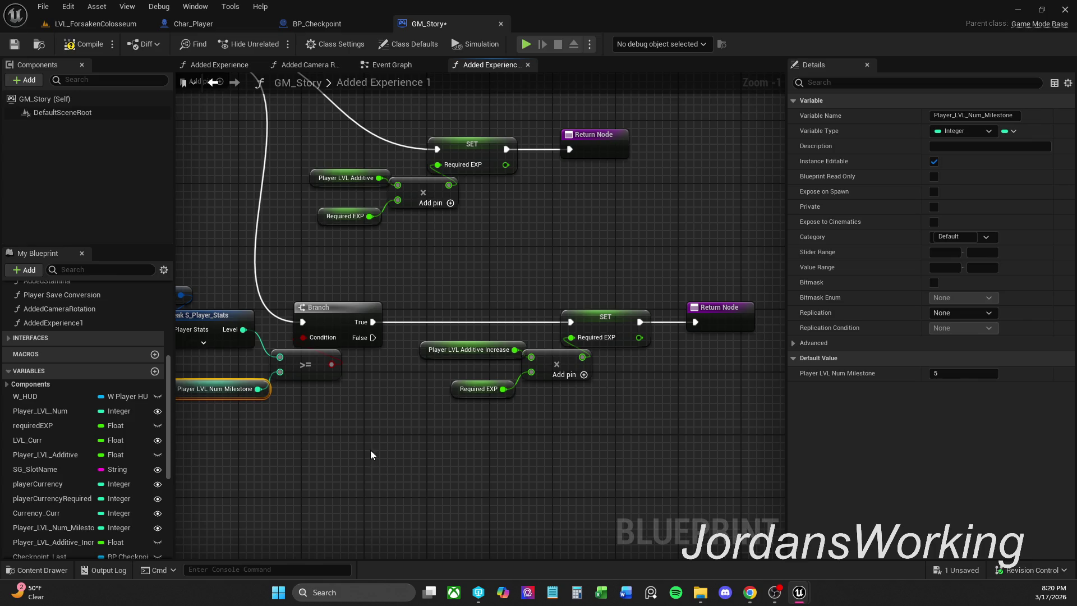
scroll(337, 403, down, 1)
drag(337, 402, 420, 421)
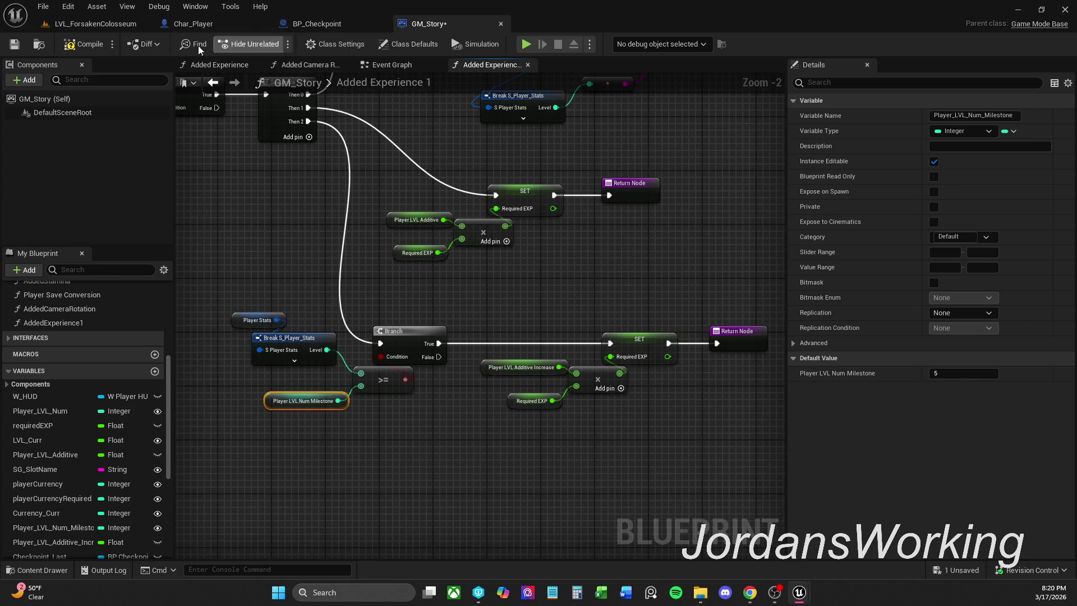
click(79, 43)
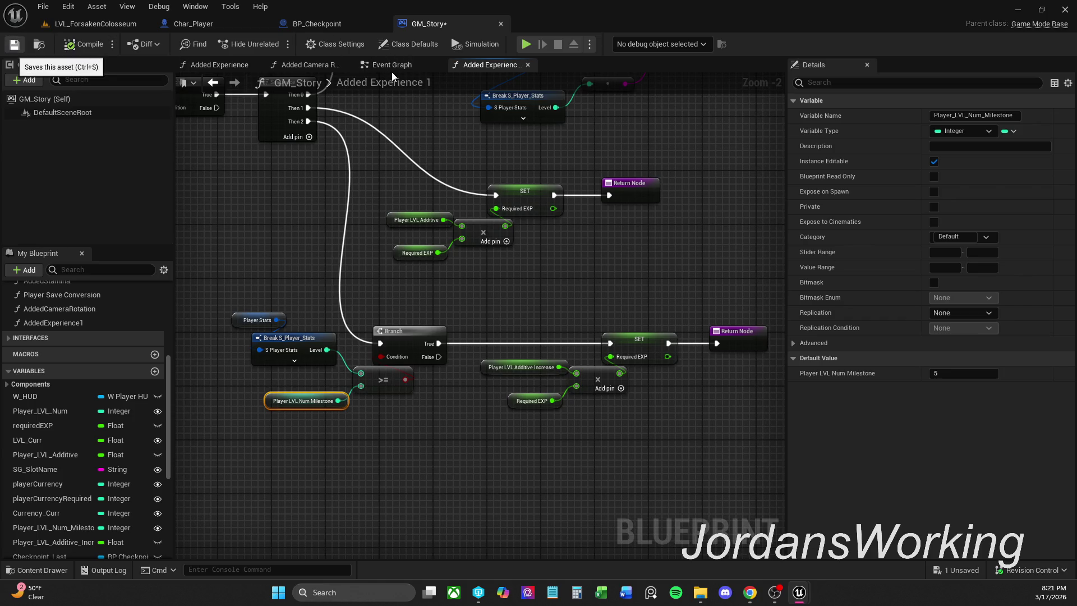
key(ctrl+s)
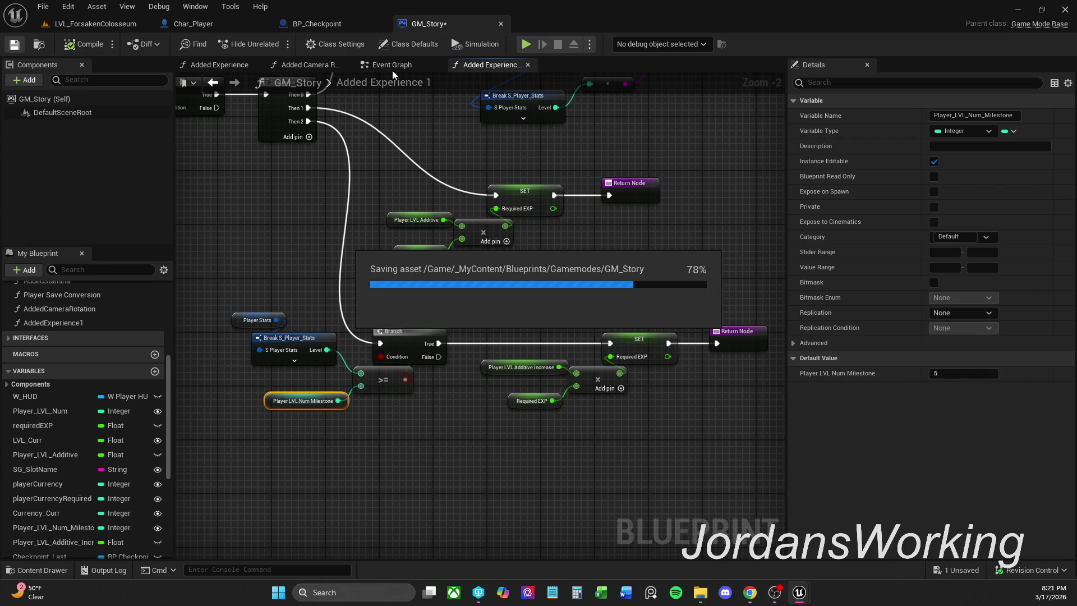
Copy the Player HUD and Level Up nodes from Char_Enemy_Parent's Health Graph
click(566, 18)
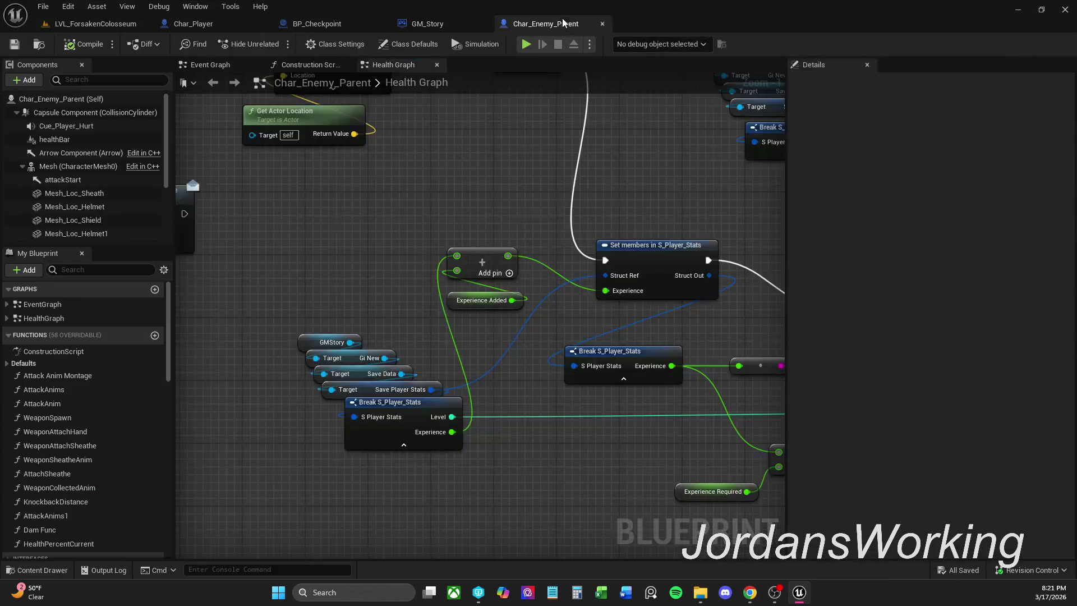
scroll(683, 280, down, 1)
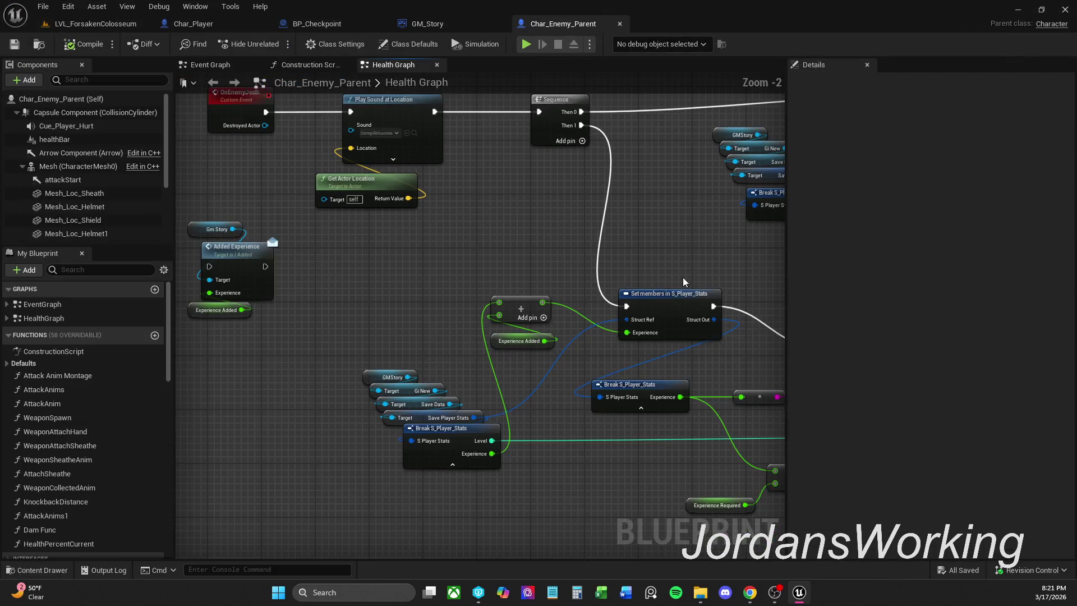
scroll(661, 258, down, 1)
scroll(703, 264, down, 1)
mouse_move(702, 264)
mouse_down()
mouse_move(493, 337)
mouse_move(428, 260)
mouse_move(404, 260)
mouse_up()
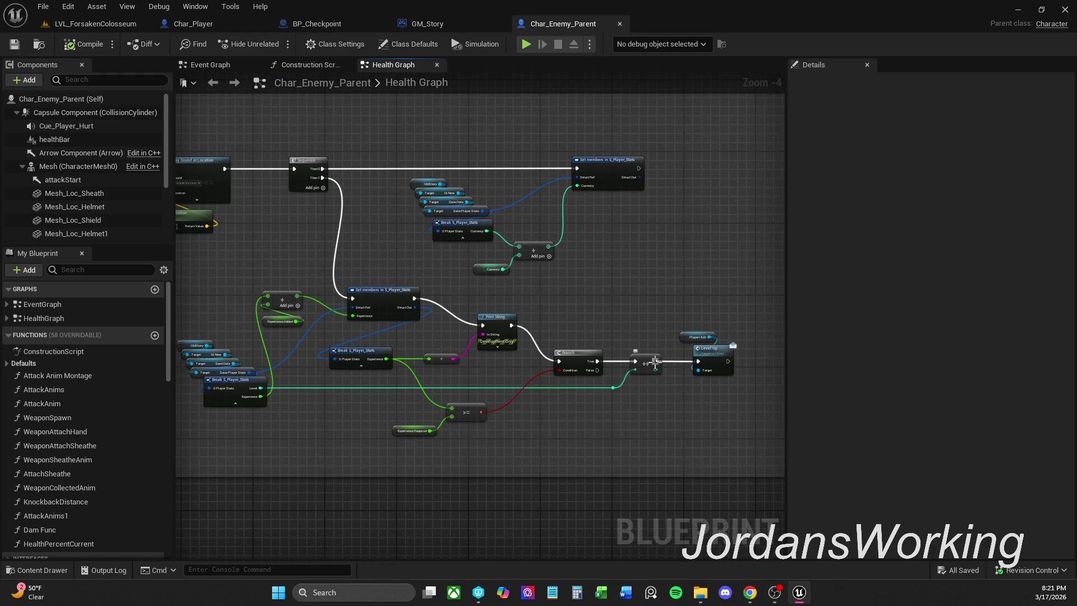
drag(685, 293, 732, 392)
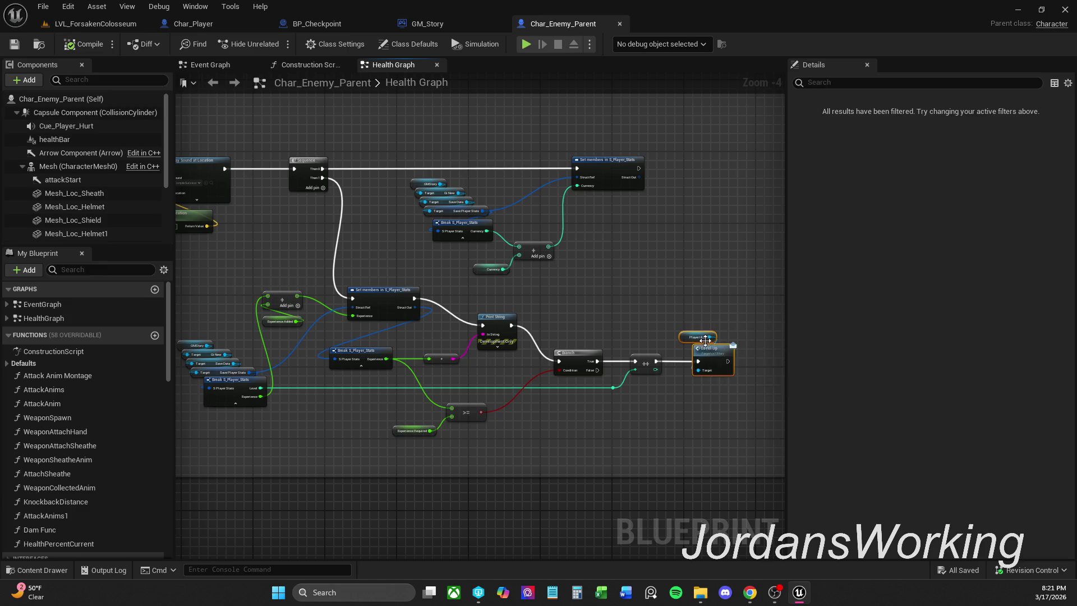
scroll(706, 340, up, 3)
click(687, 335)
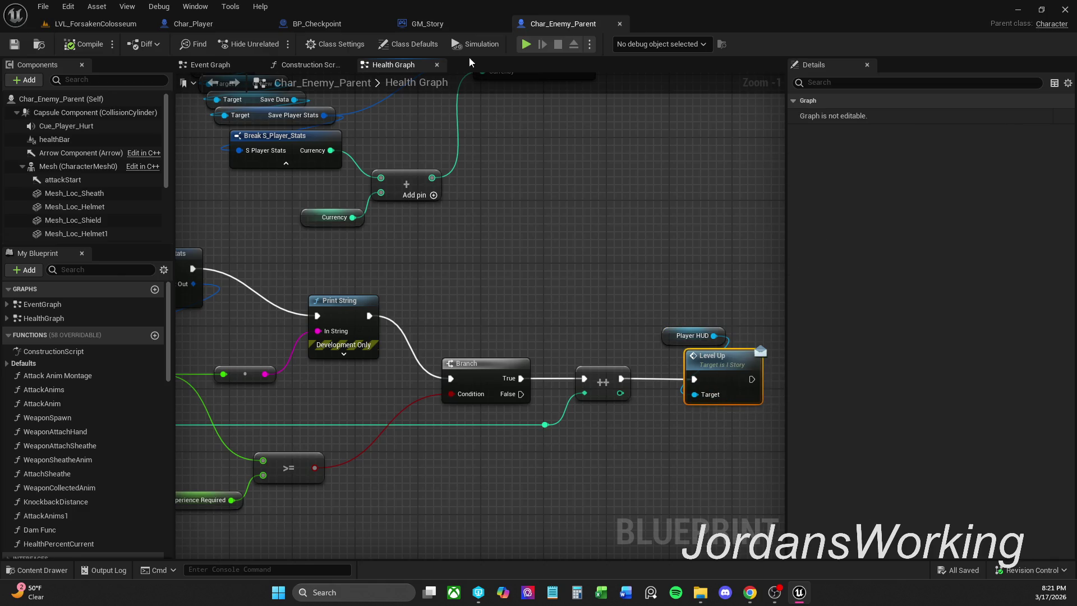
Return to GM_Story's Added Experience 1 graph with no nodes selected
click(435, 25)
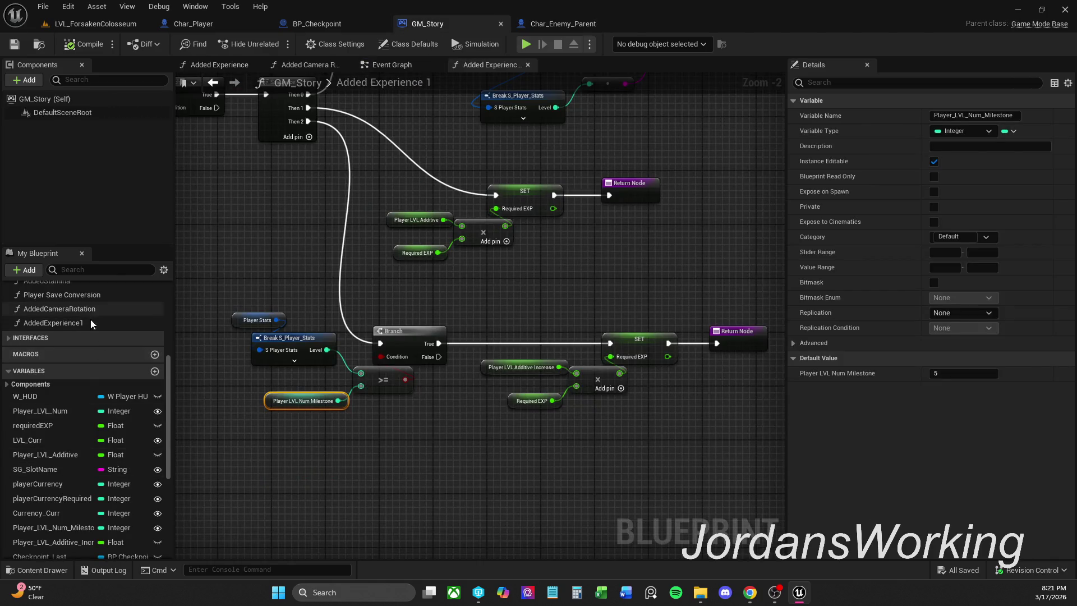
click(564, 24)
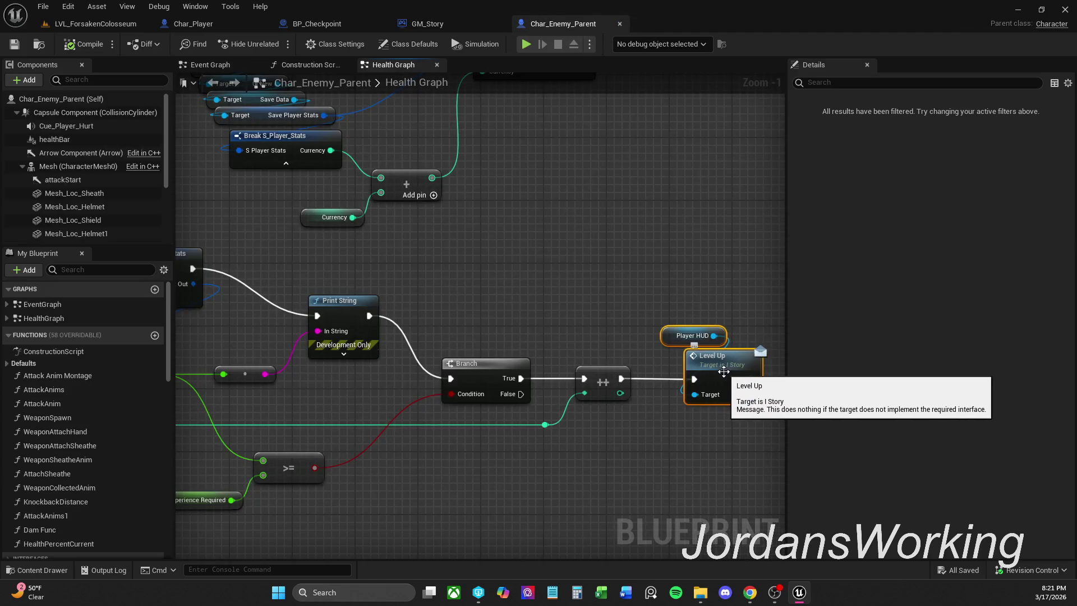
click(436, 25)
click(725, 315)
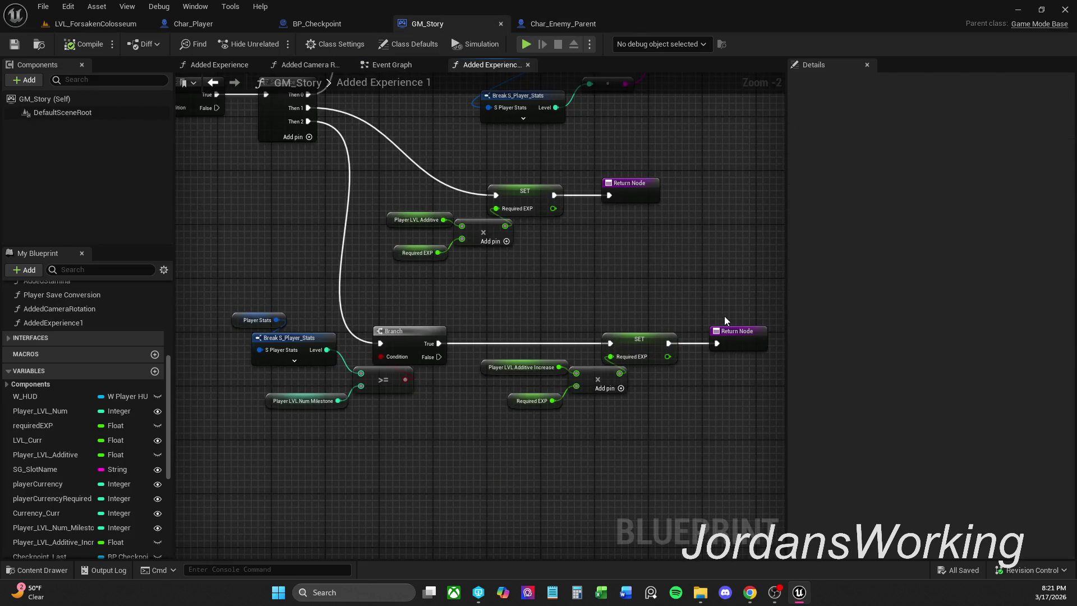
Paste the Player HUD and Level Up nodes and shift the existing nodes right to make room
scroll(671, 322, down, 1)
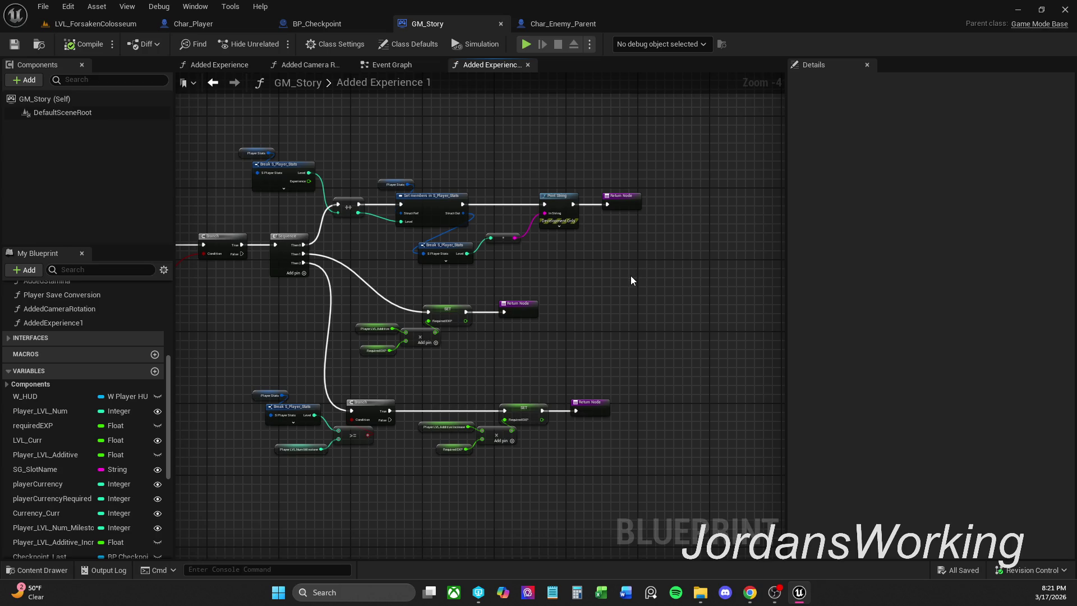
key(ctrl+v)
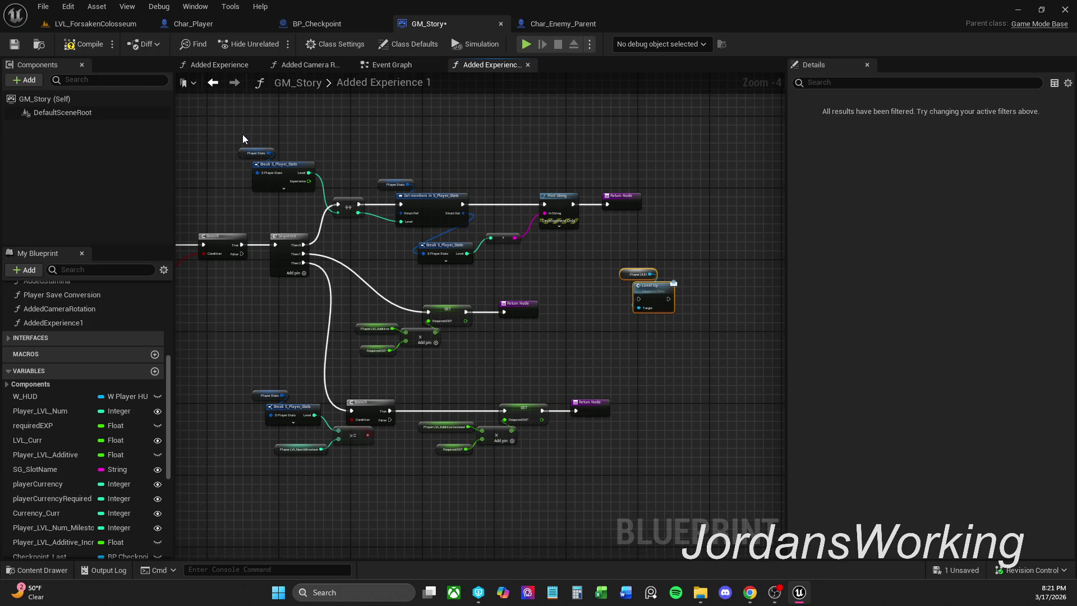
mouse_move(257, 116)
mouse_down()
mouse_move(329, 174)
mouse_move(626, 241)
mouse_up()
ctrl+click(293, 249)
ctrl+click(457, 256)
mouse_move(360, 294)
mouse_down()
mouse_move(416, 353)
mouse_move(564, 429)
mouse_up()
drag(331, 387, 274, 497)
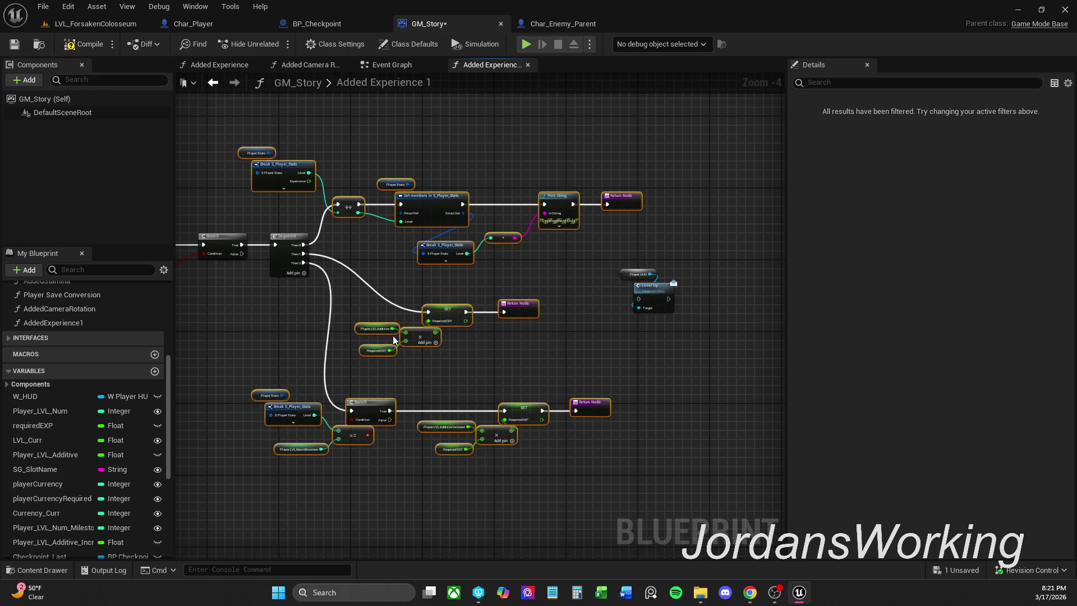
drag(441, 318, 517, 313)
mouse_move(614, 317)
mouse_down()
mouse_move(667, 277)
mouse_move(442, 290)
mouse_move(432, 277)
mouse_up()
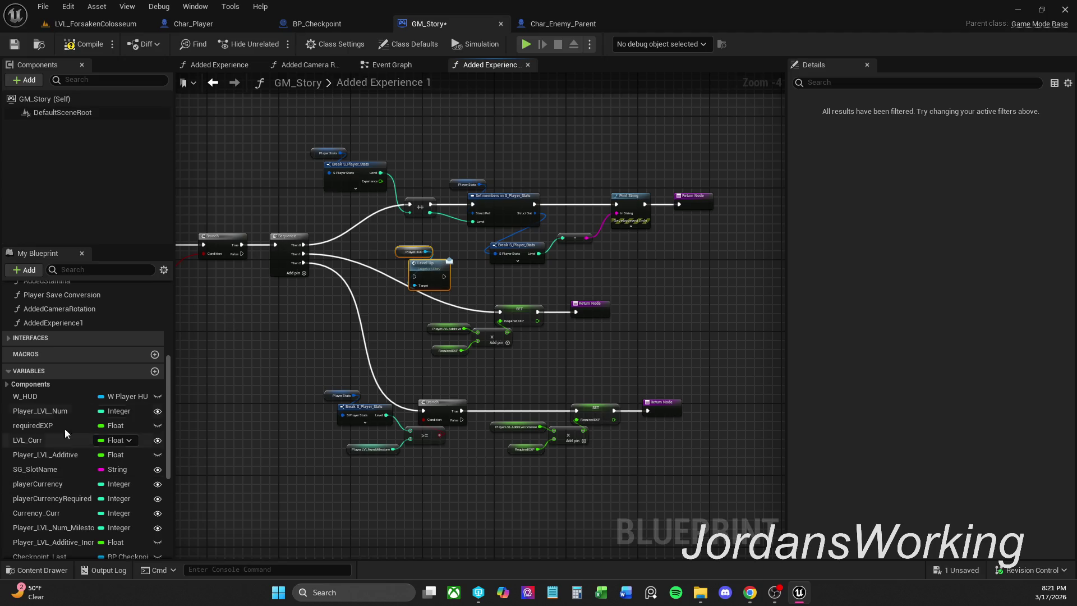
Rename the W_HUD variable to playerHUD
click(59, 395)
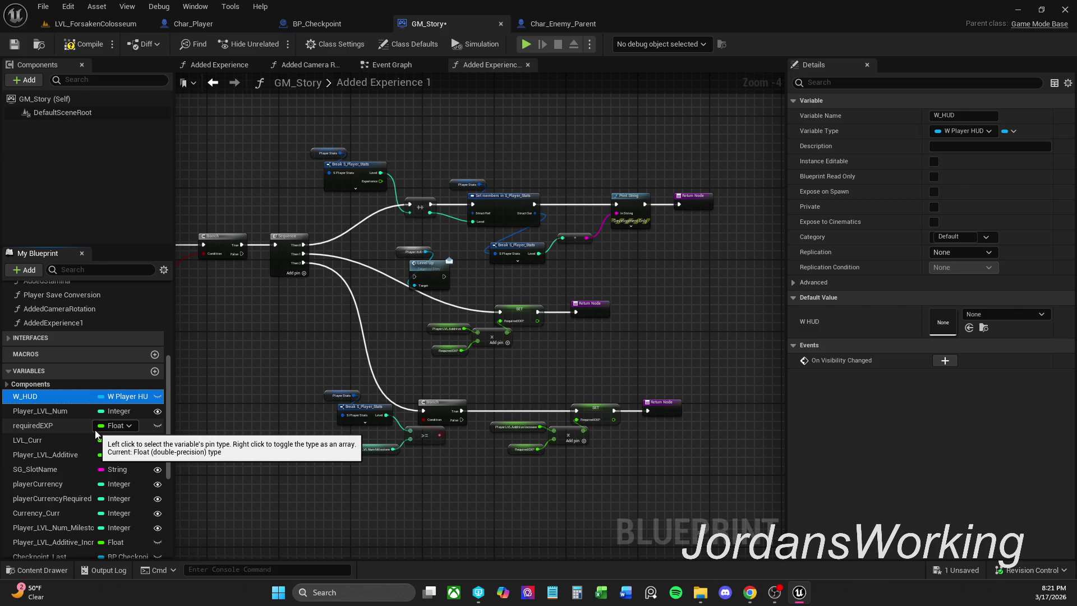
key(F2)
key(Home)
key(Delete)
key(Delete)
text(player)
key(Return)
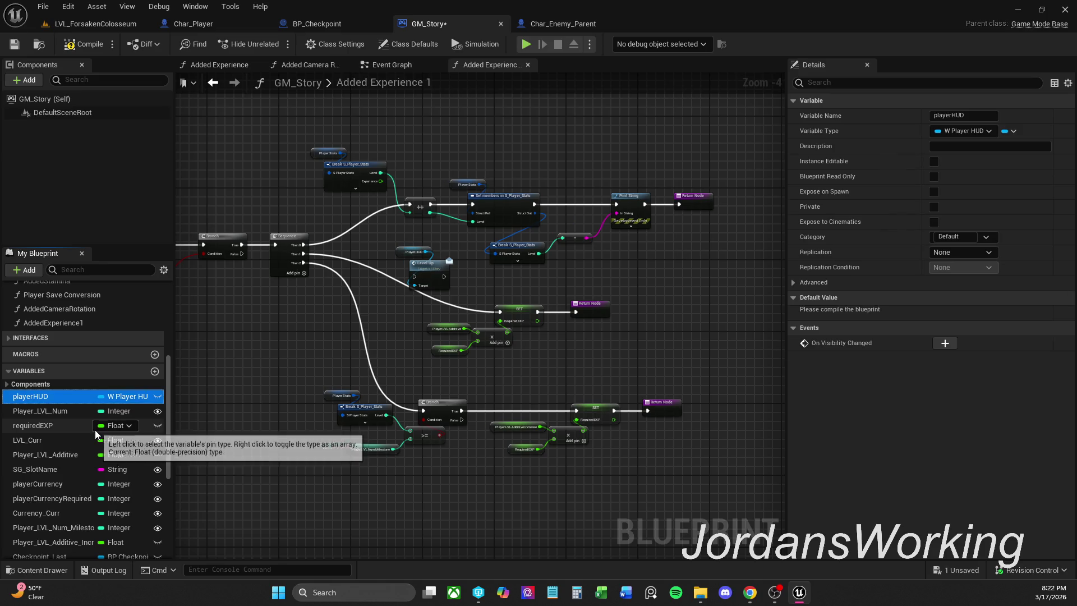
Place Level Up beside the Sequence node and wire its output into the ++ node
mouse_move(406, 246)
mouse_down()
mouse_move(449, 284)
mouse_move(392, 239)
mouse_move(358, 229)
mouse_up()
scroll(358, 229, up, 3)
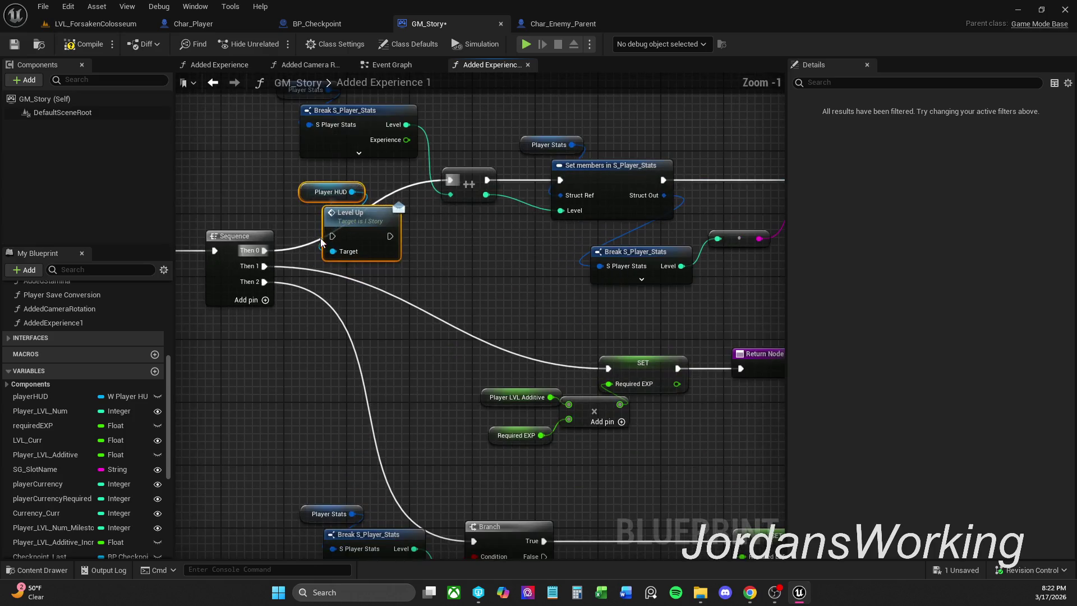
click(393, 272)
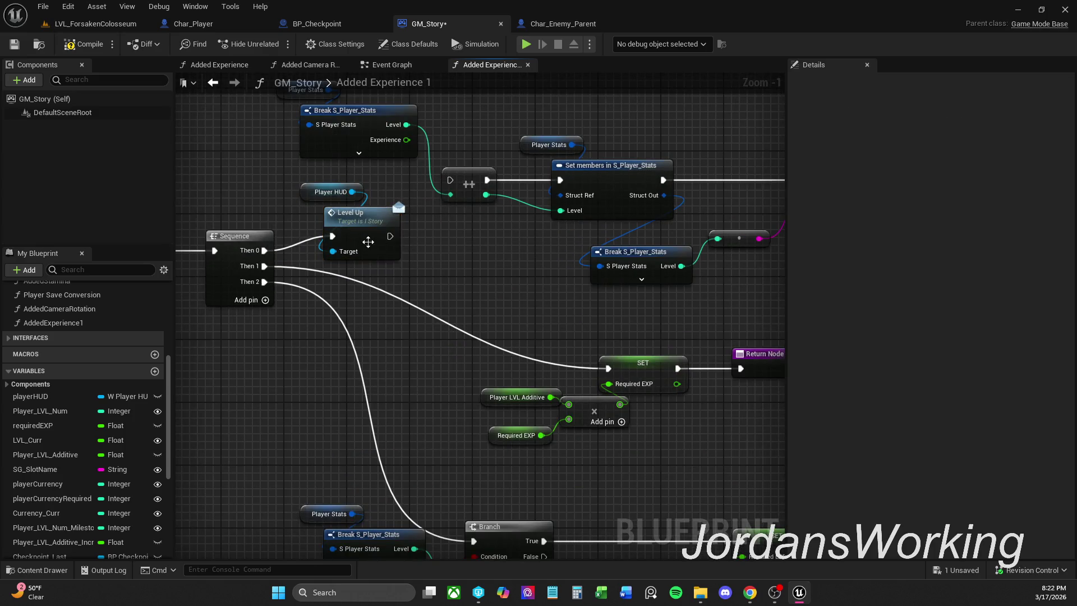
mouse_move(330, 214)
mouse_down()
mouse_move(380, 153)
mouse_move(426, 193)
mouse_move(523, 170)
mouse_up()
mouse_move(410, 259)
mouse_down()
mouse_move(415, 295)
mouse_move(384, 240)
mouse_move(459, 266)
mouse_move(500, 262)
mouse_up()
click(392, 179)
mouse_move(332, 199)
mouse_down()
mouse_move(377, 225)
mouse_move(388, 247)
mouse_move(400, 241)
mouse_up()
click(427, 280)
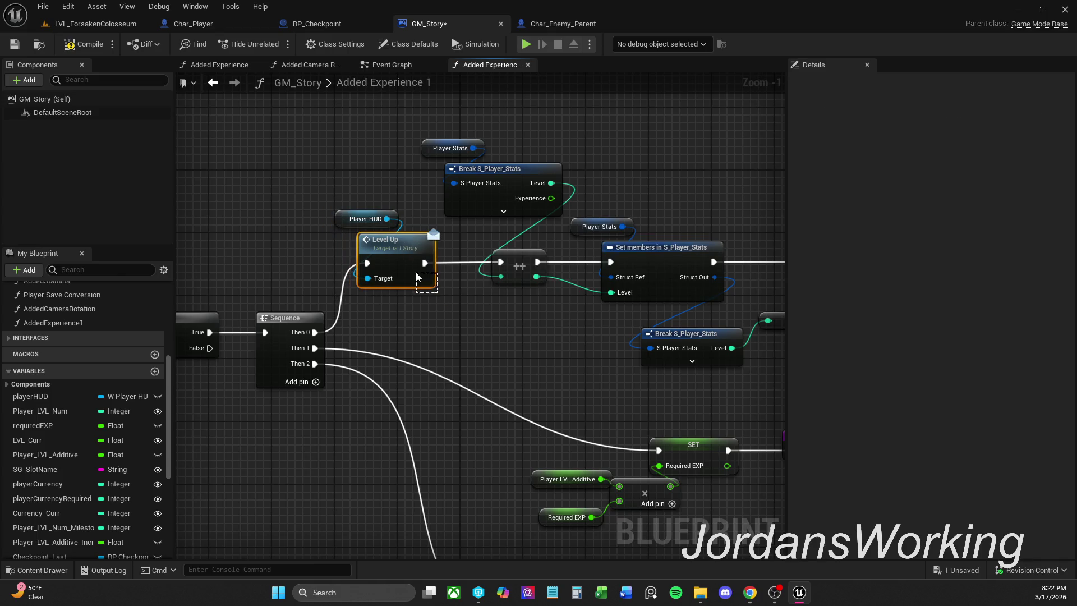
ctrl+click(494, 281)
scroll(577, 403, down, 2)
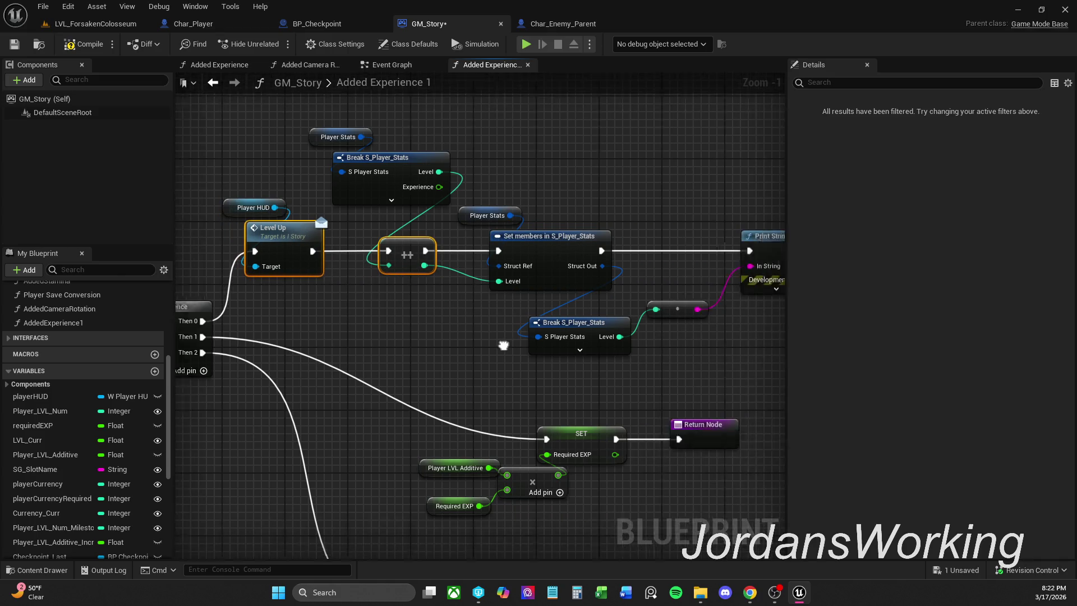
Move the SET/Required EXP group and the lower Branch, SET and Return group left
drag(469, 362, 641, 279)
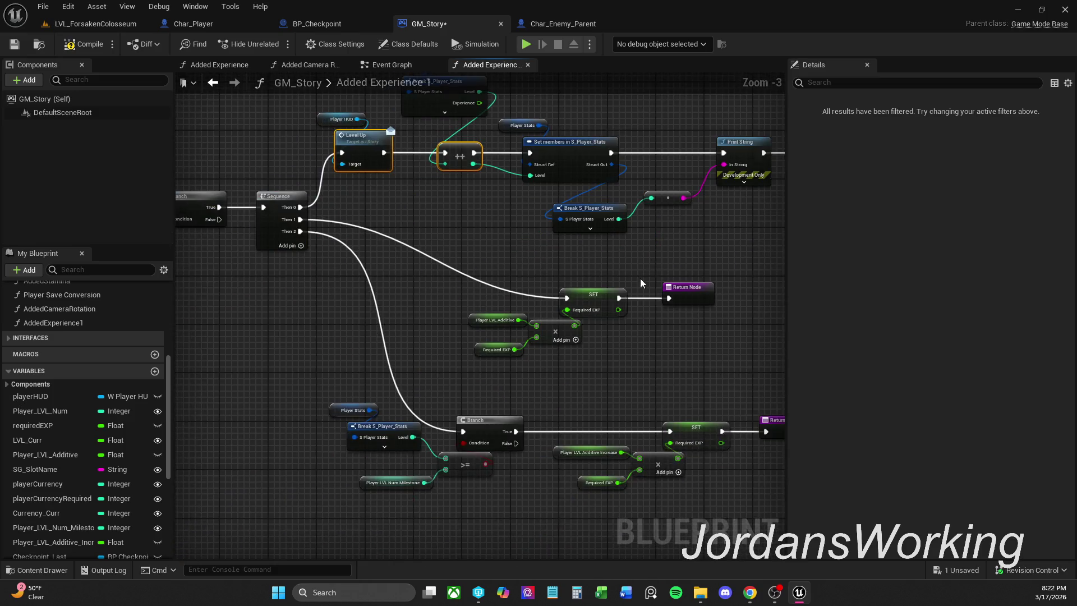
drag(491, 280, 719, 372)
mouse_move(595, 302)
mouse_down()
mouse_move(536, 302)
mouse_move(547, 302)
mouse_up()
drag(522, 387, 542, 377)
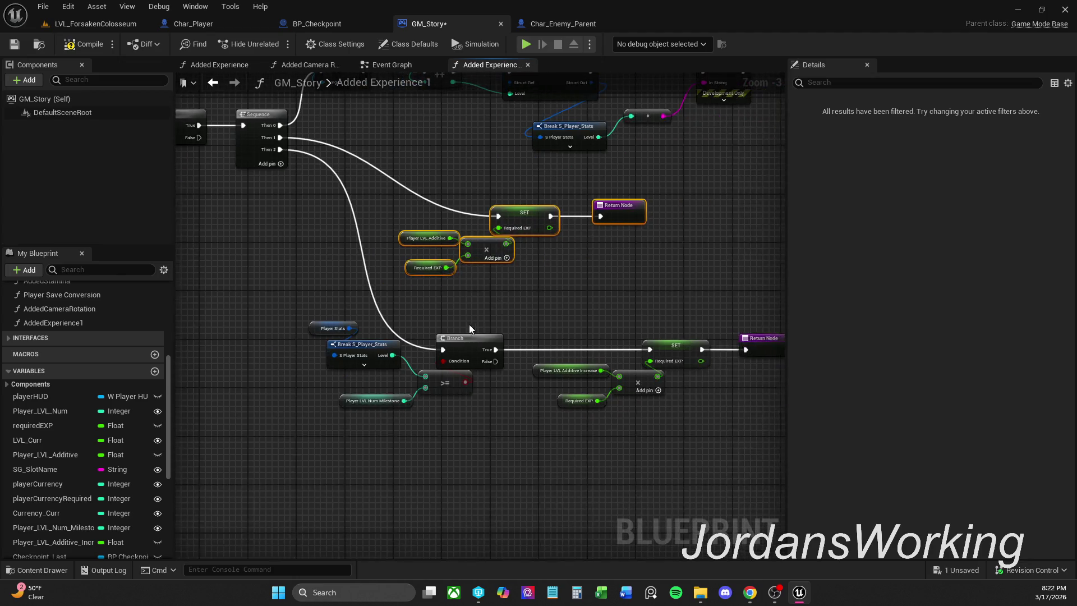
scroll(381, 307, down, 2)
mouse_move(373, 311)
mouse_down()
mouse_move(606, 418)
mouse_move(623, 404)
mouse_up()
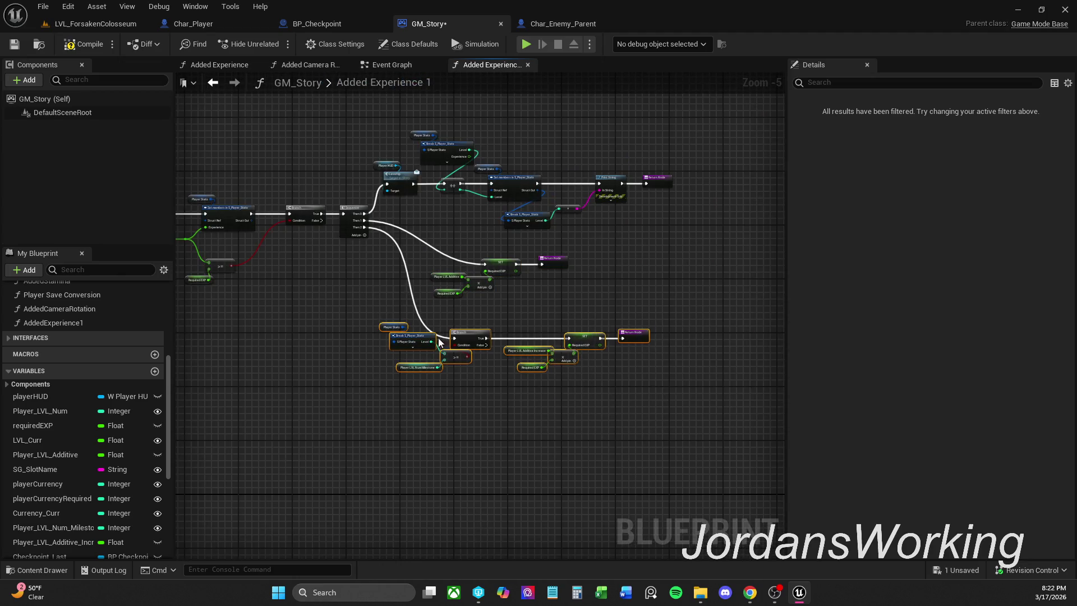
drag(481, 339, 418, 345)
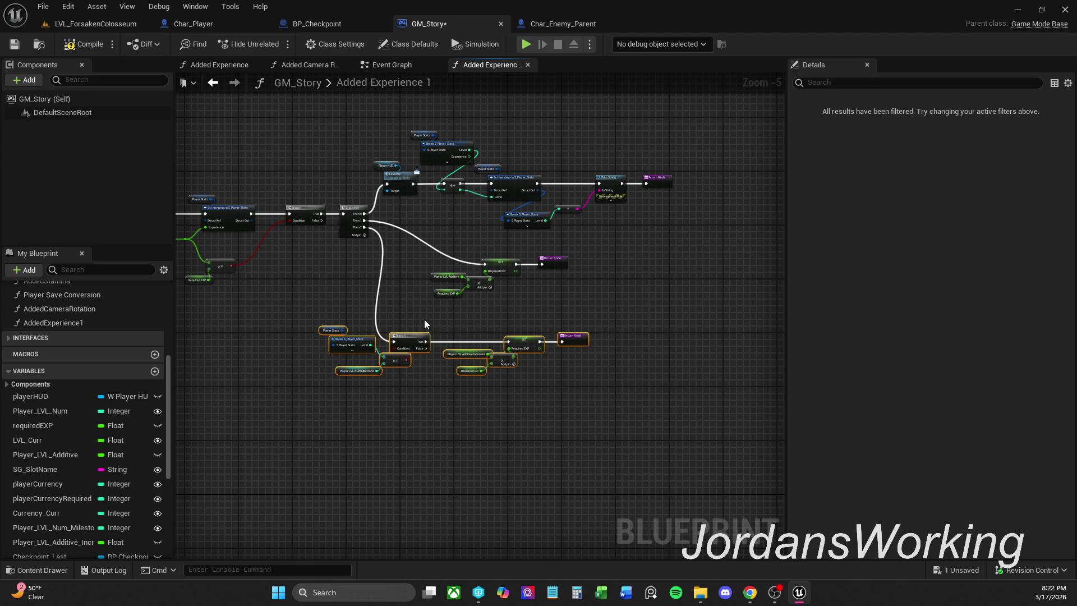
scroll(418, 342, up, 2)
drag(402, 341, 402, 329)
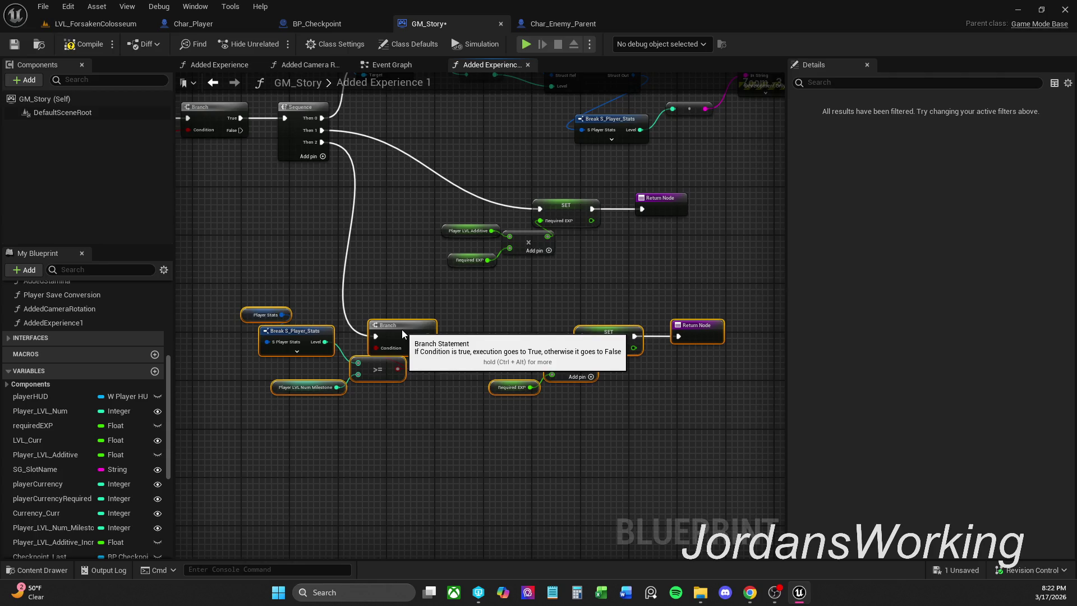
click(429, 288)
Compile and save GM_Story, break Sequence Then 2's wire to the milestone Branch, and save again
click(79, 44)
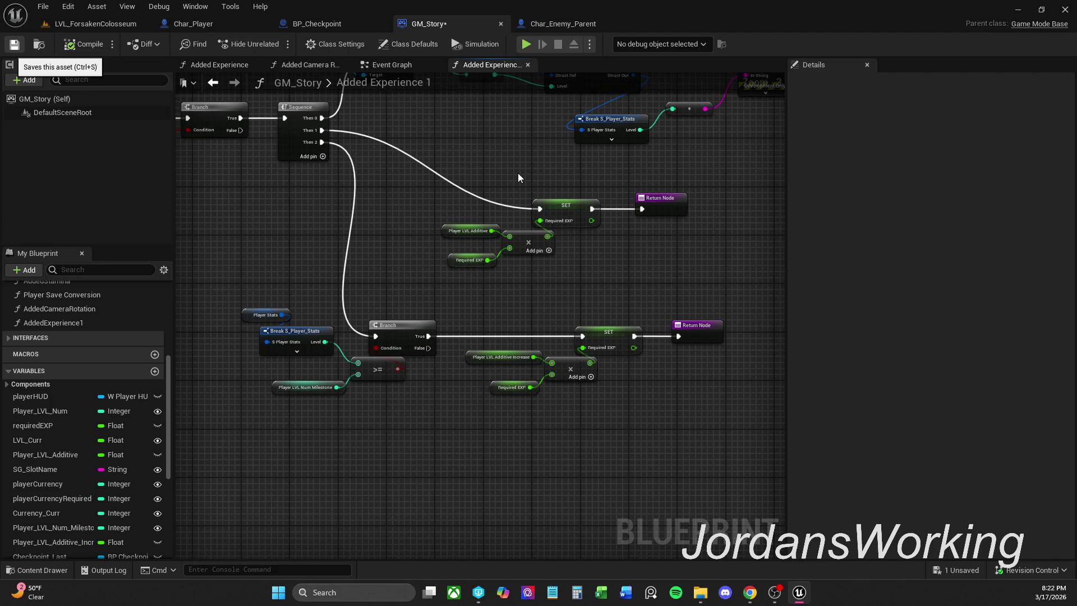
key(ctrl+s)
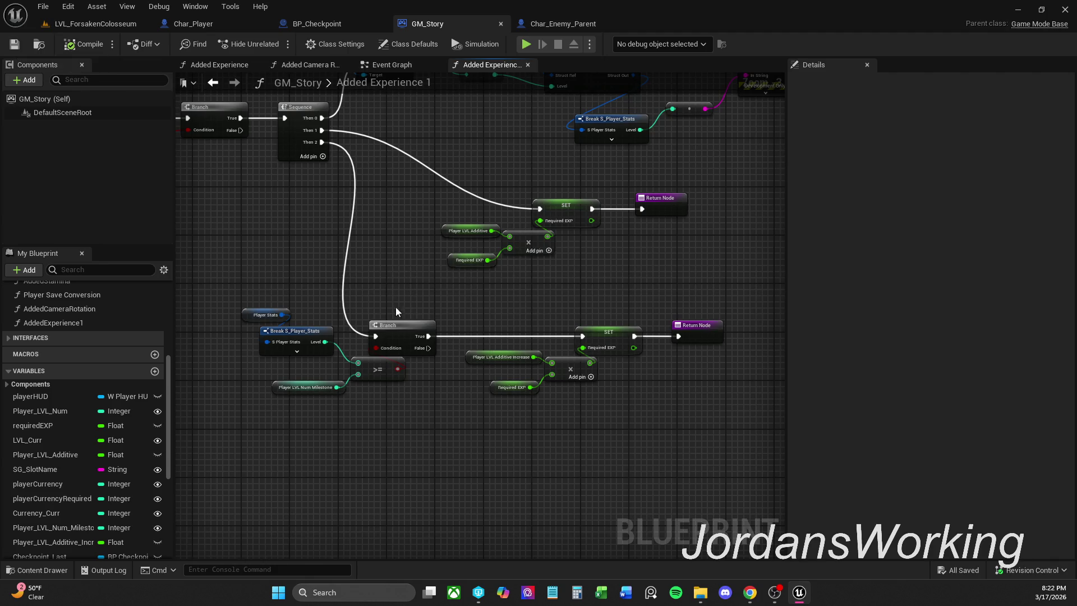
alt+click(353, 227)
click(79, 44)
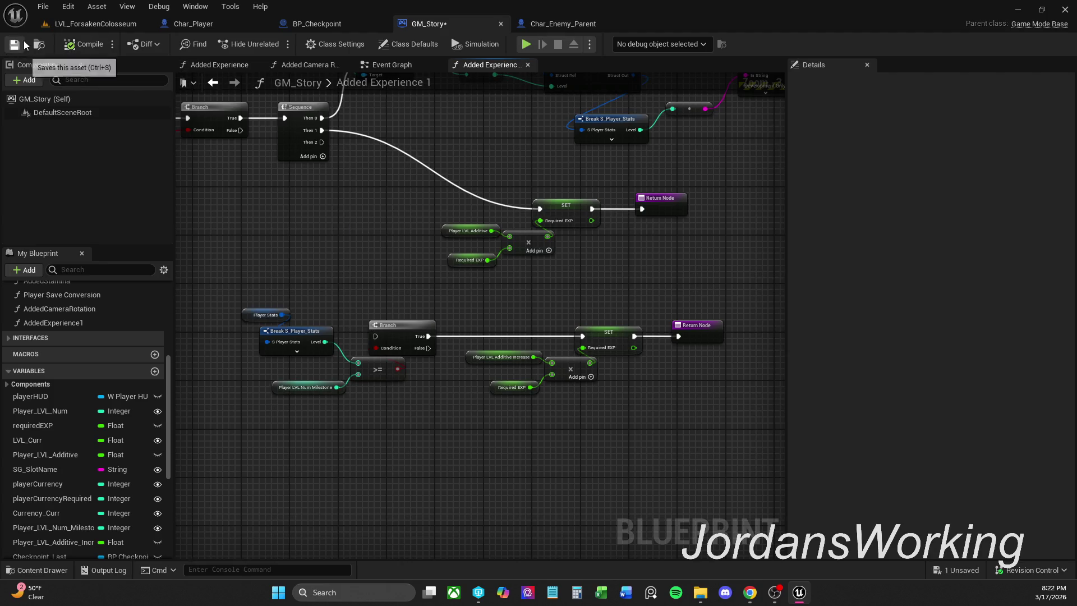
click(25, 45)
Switch to LVL_ForsakenColosseum and end the earlier play sessions
click(121, 26)
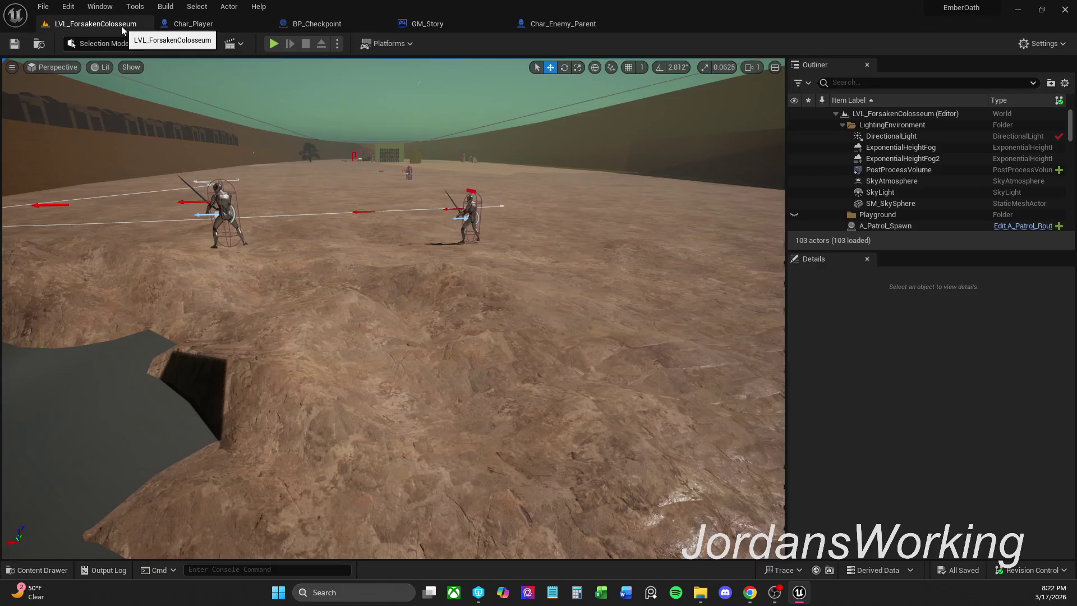
click(273, 43)
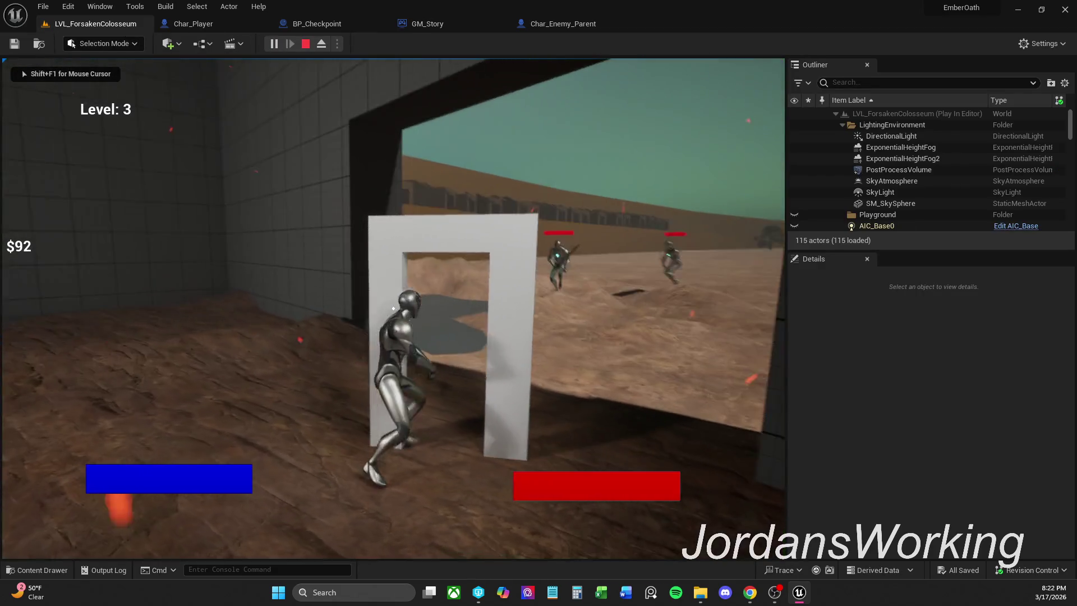
key(Escape)
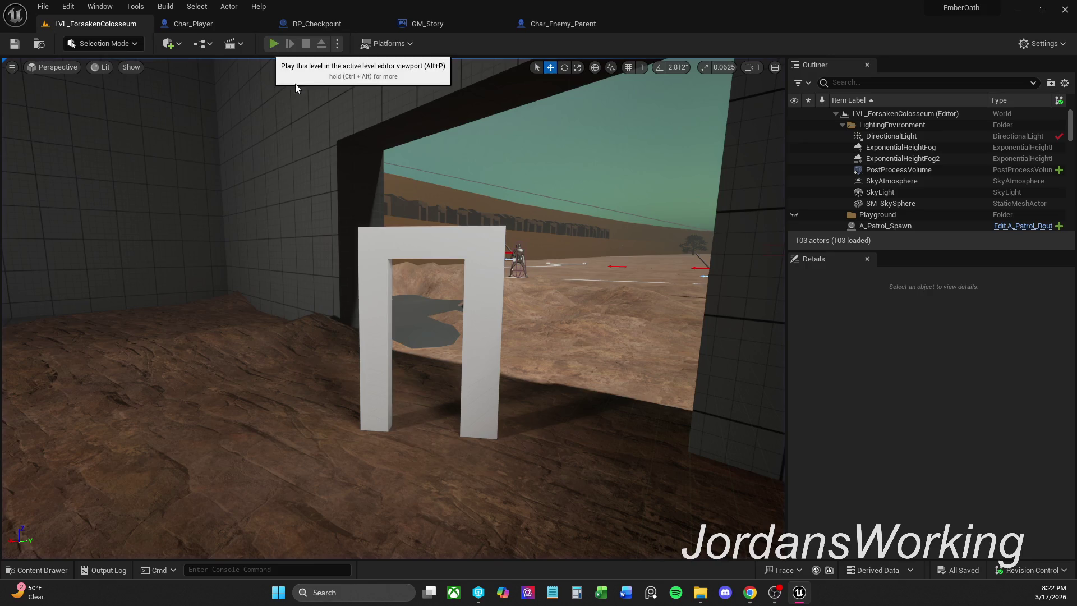
click(275, 43)
key(Escape)
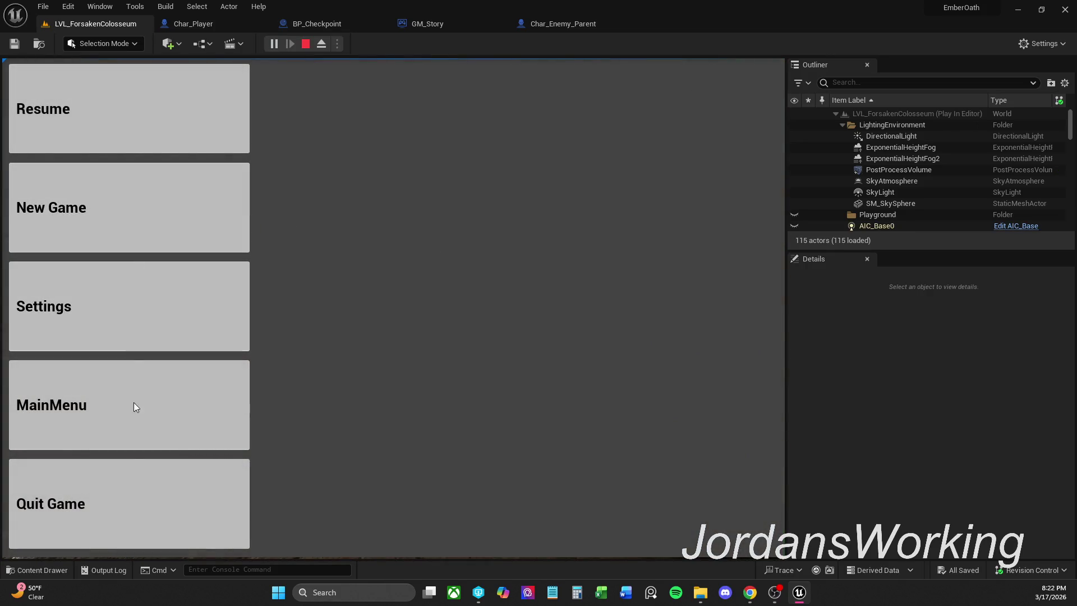
click(122, 511)
Run a fresh play test, moving the character into the arena, then stop it
click(277, 48)
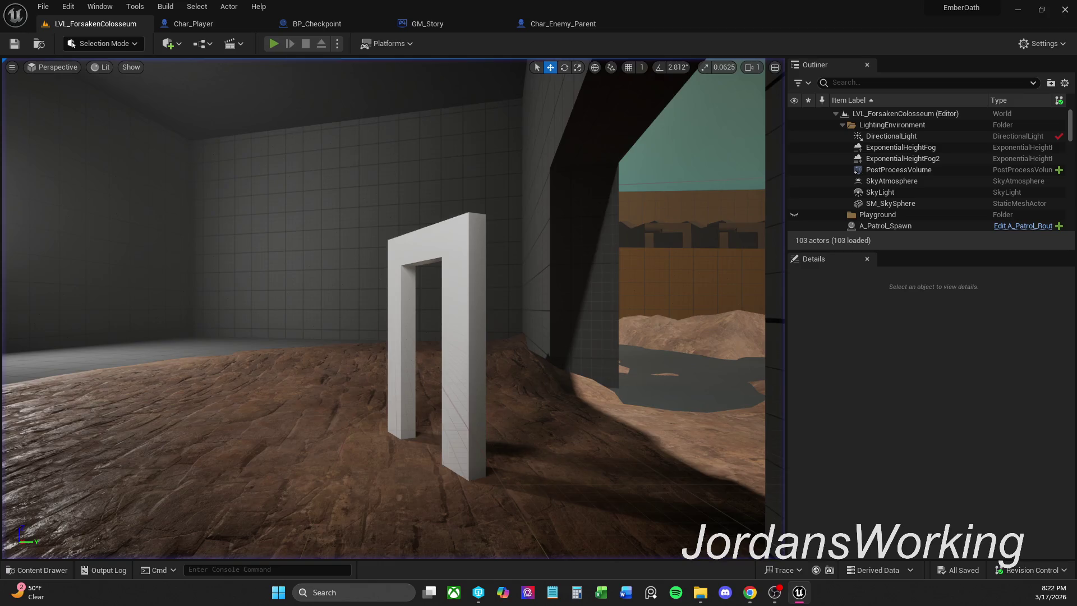
key(w)
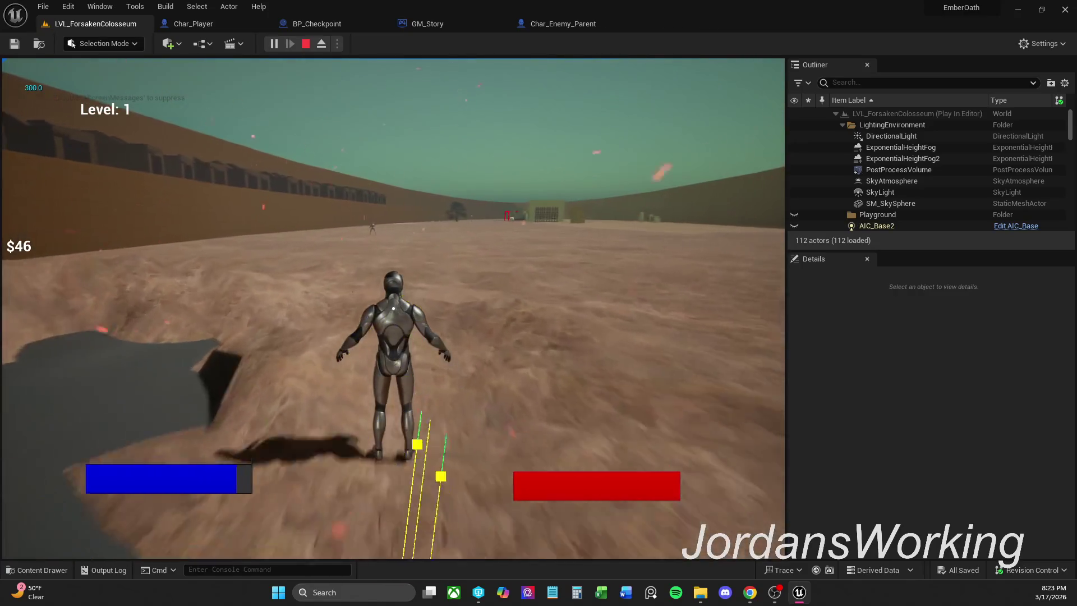
key(Escape)
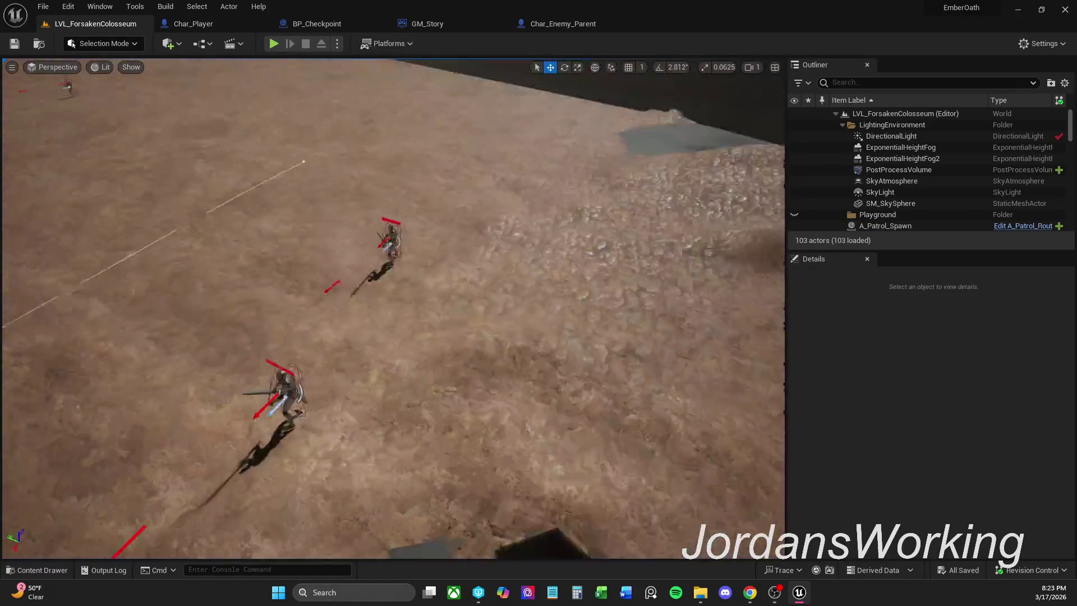
Duplicate the two selected goblins repeatedly, up to Char_Enemy_Goblin8
click(426, 331)
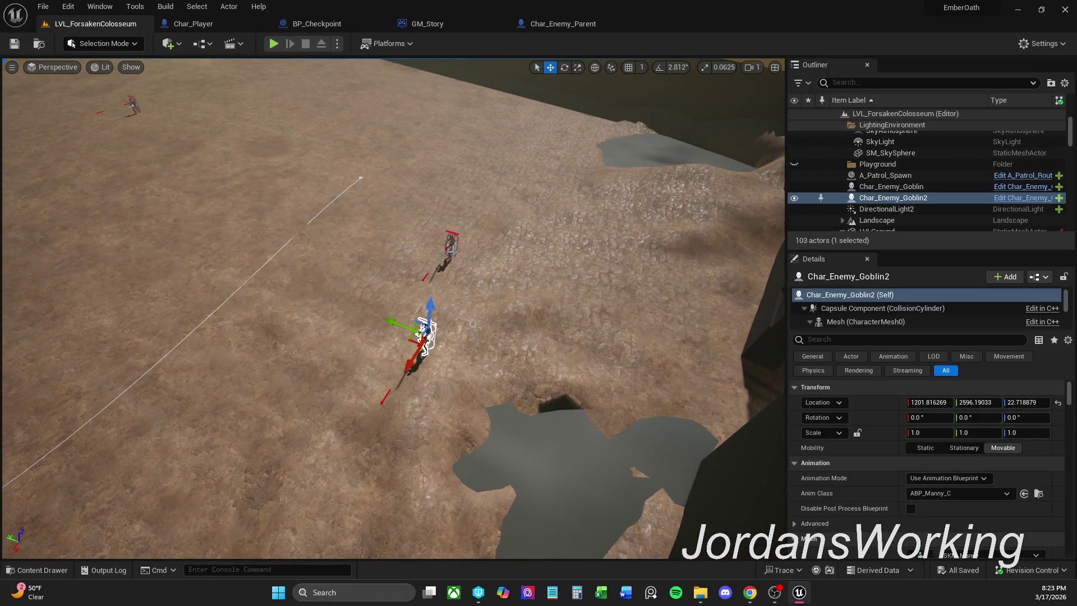
ctrl+click(452, 247)
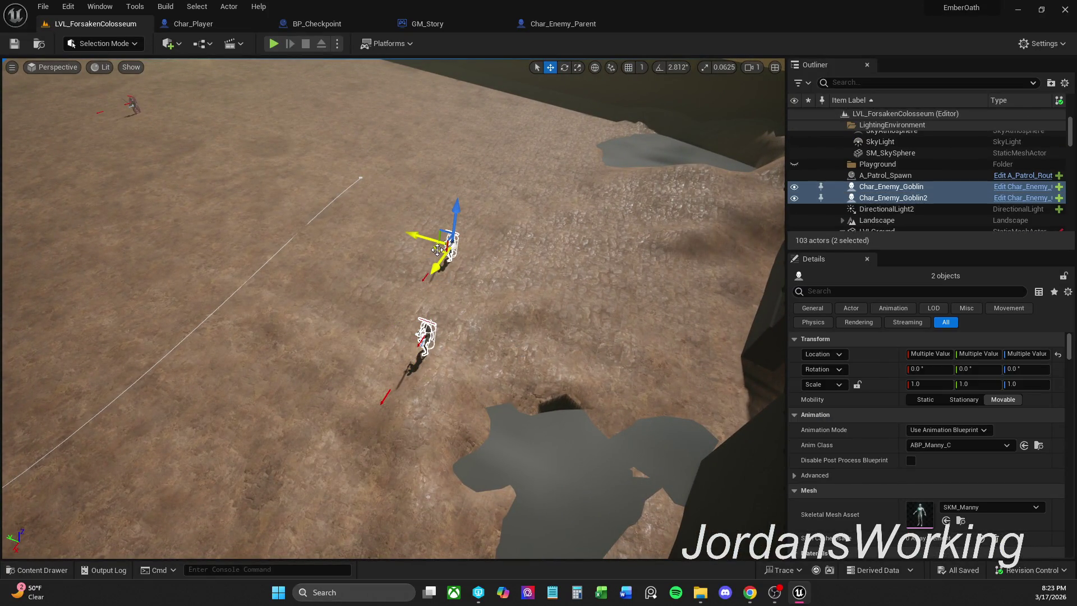
mouse_move(437, 250)
alt+mouse_down()
mouse_move(592, 220)
mouse_move(420, 289)
mouse_move(493, 325)
mouse_move(415, 167)
mouse_move(437, 176)
mouse_move(533, 147)
mouse_move(514, 154)
alt+mouse_up()
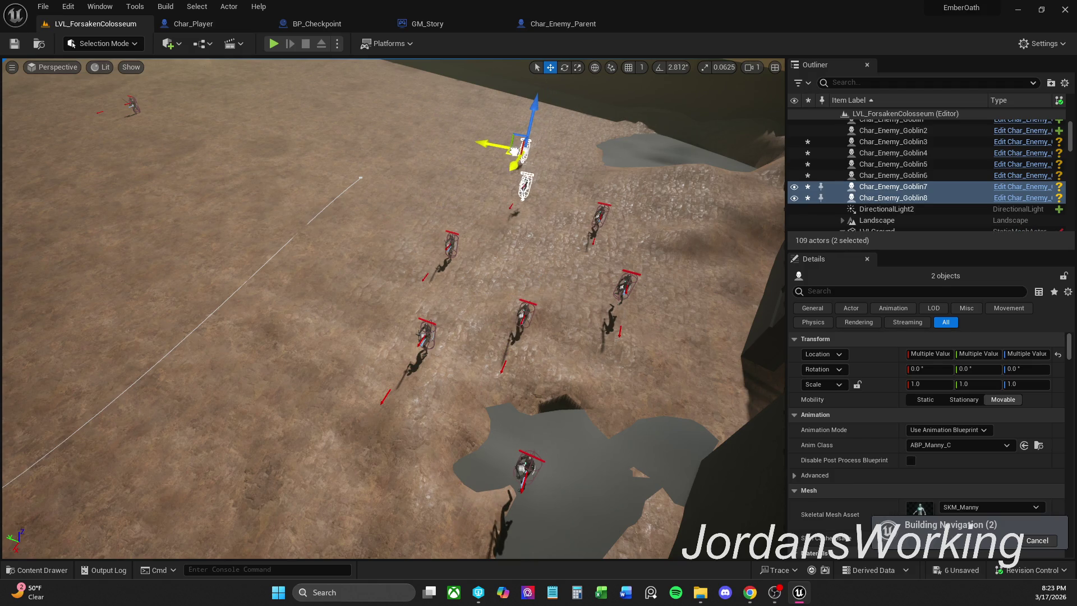
Save the current level and start a play test with the extra enemies
click(42, 6)
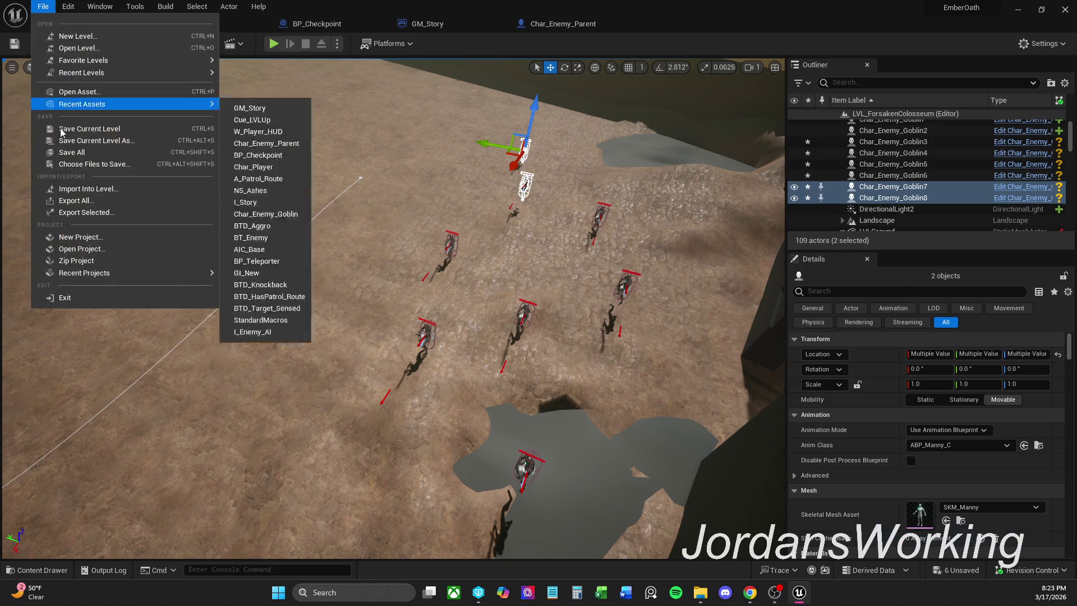
click(84, 145)
click(274, 45)
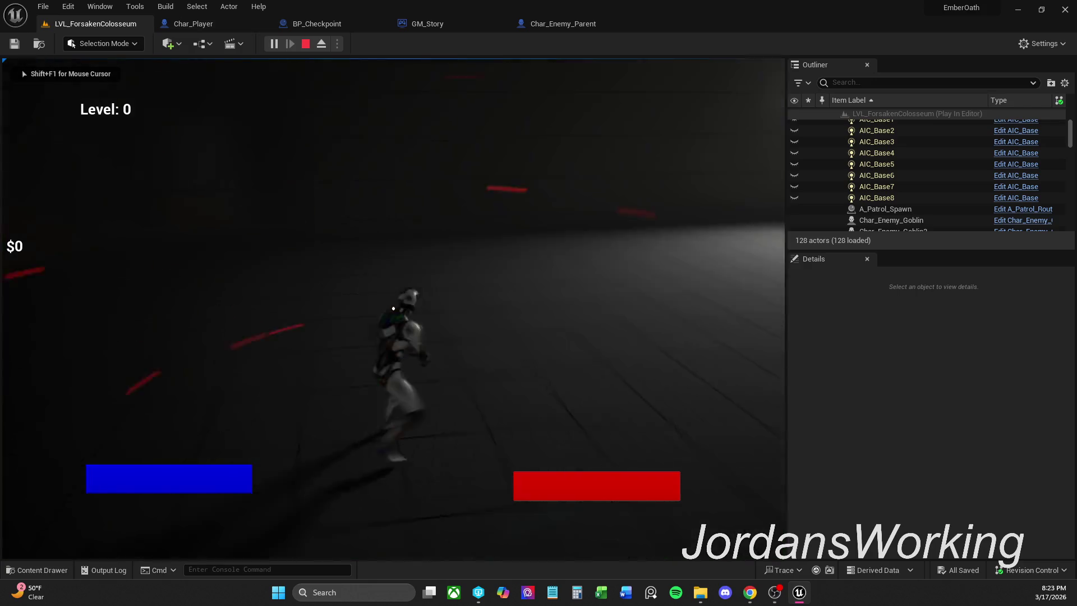
Fight in the arena, stop the play test, Save All, then open Char_Enemy_Parent's Health Graph
key(w)
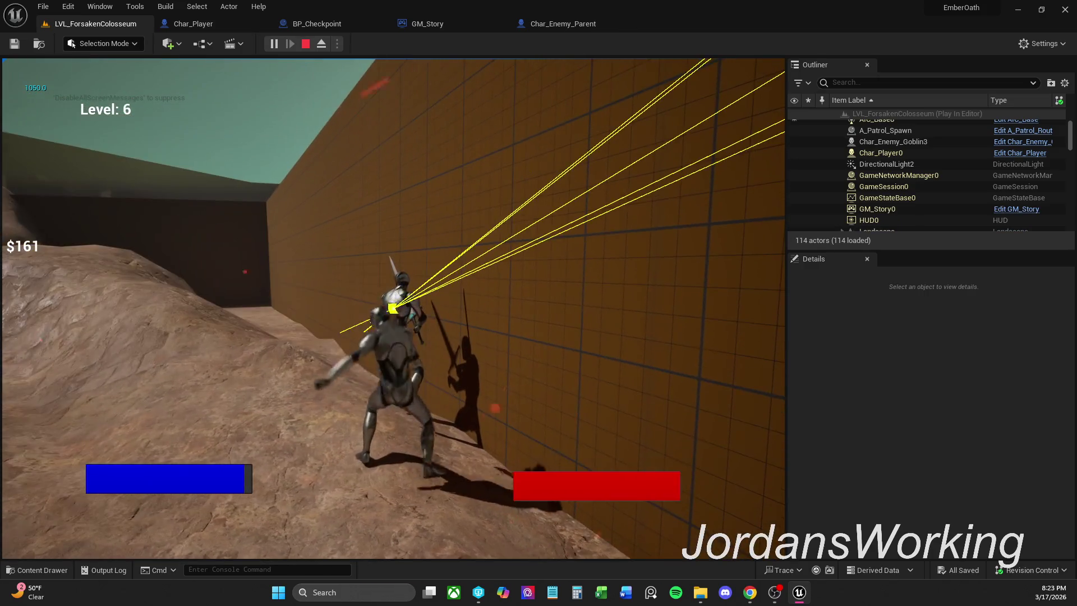
key(Escape)
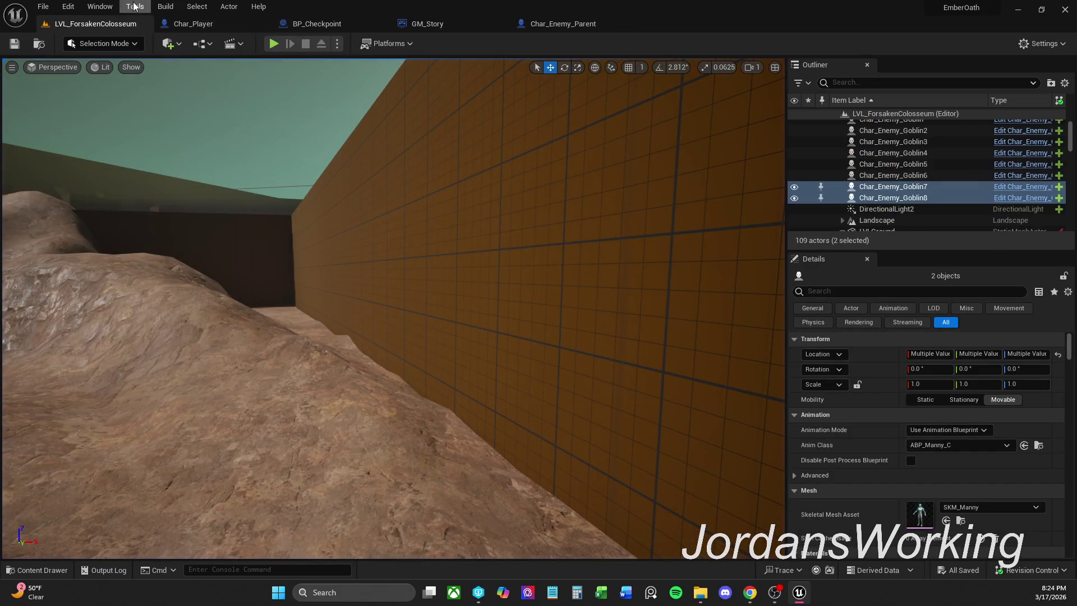
click(43, 6)
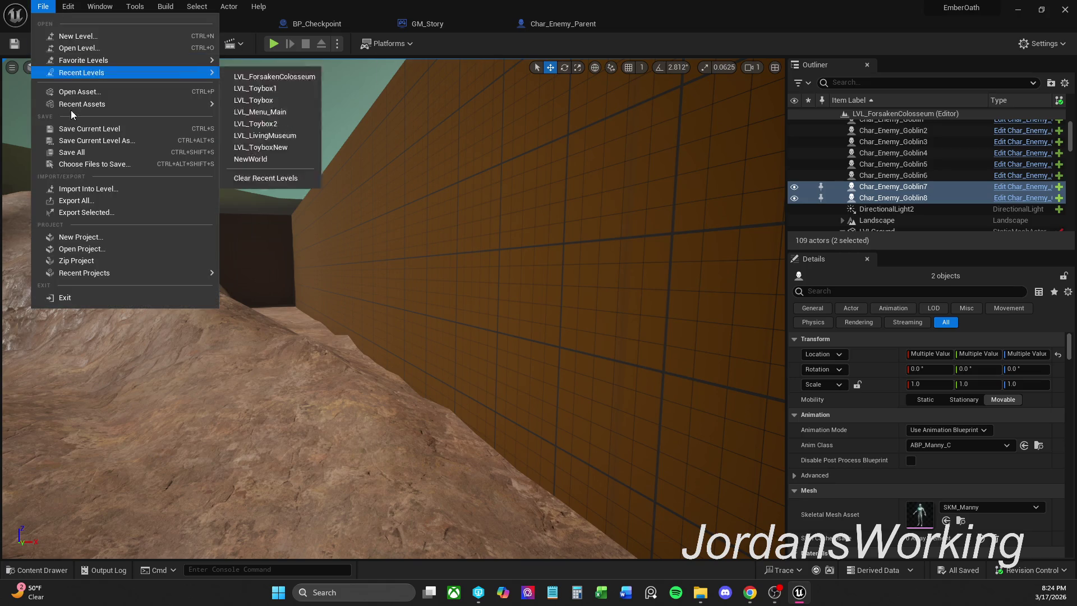
click(78, 152)
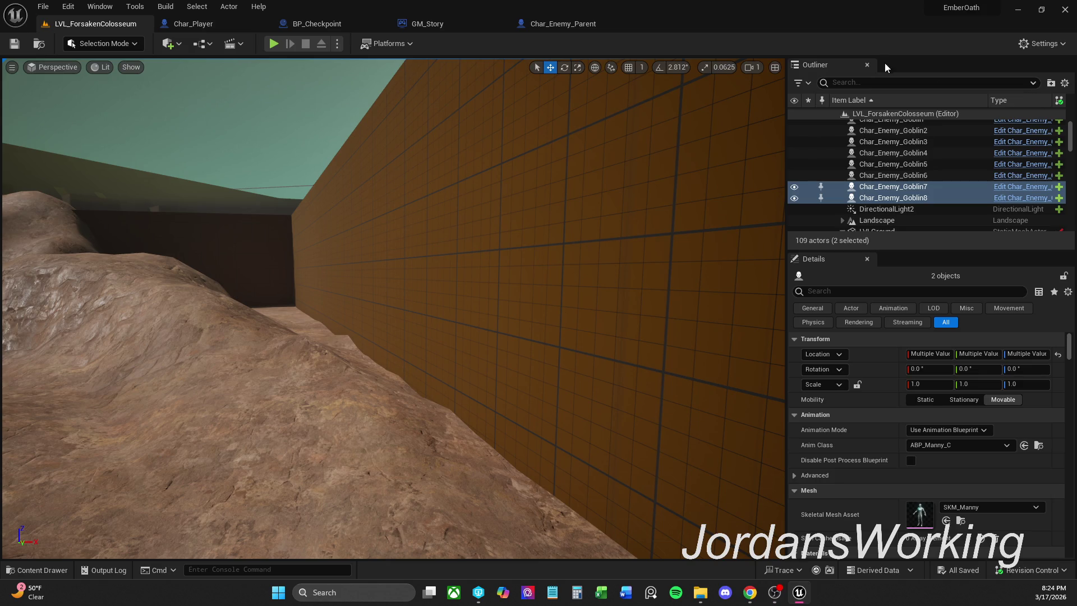
click(567, 25)
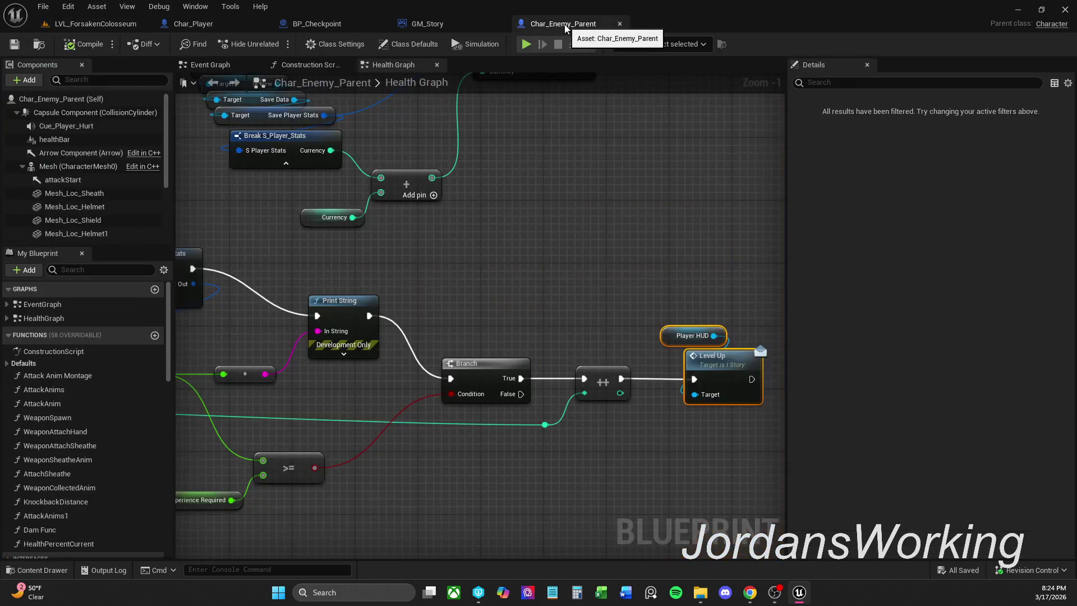
Break the Sequence Then 1 link to the experience Set members node in the Health Graph
scroll(631, 275, down, 2)
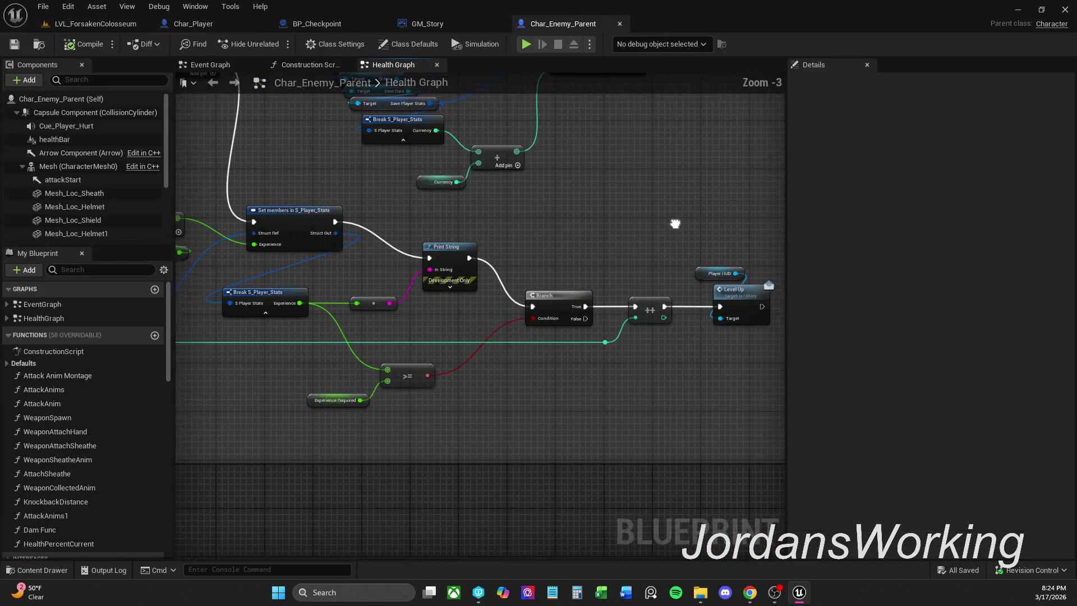
drag(273, 238, 371, 233)
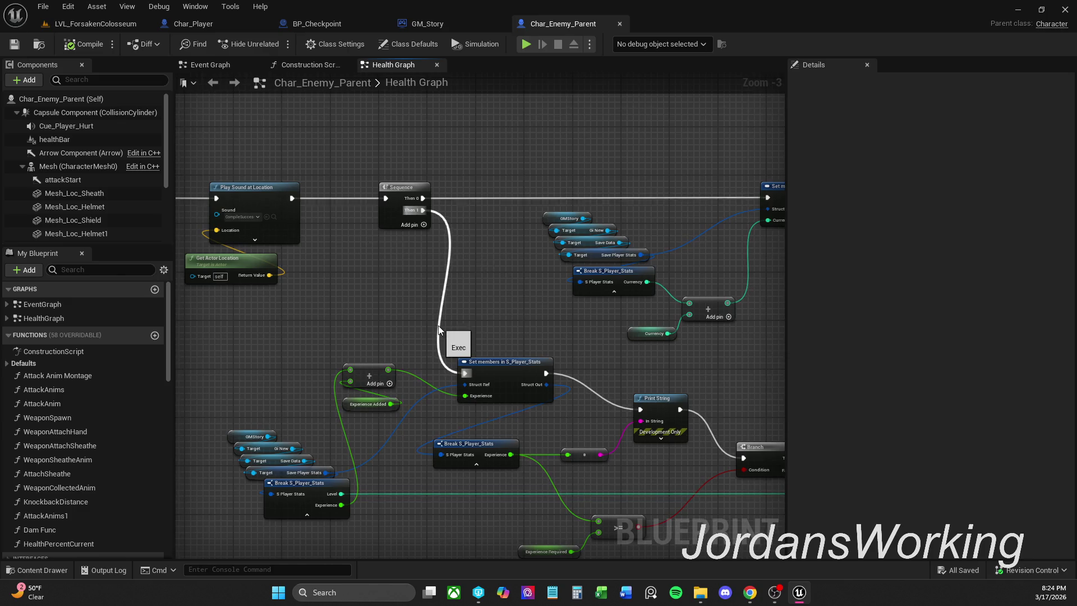
drag(494, 279, 471, 275)
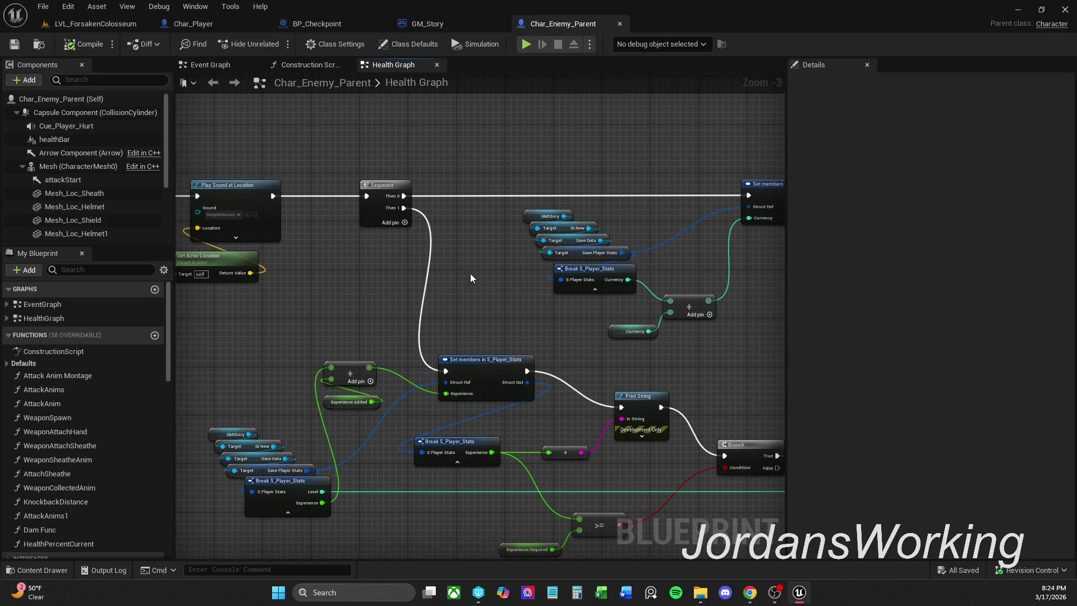
alt+click(403, 208)
Compile Char_Enemy_Parent and start a play test from the level editor
scroll(426, 320, down, 1)
drag(425, 320, 407, 289)
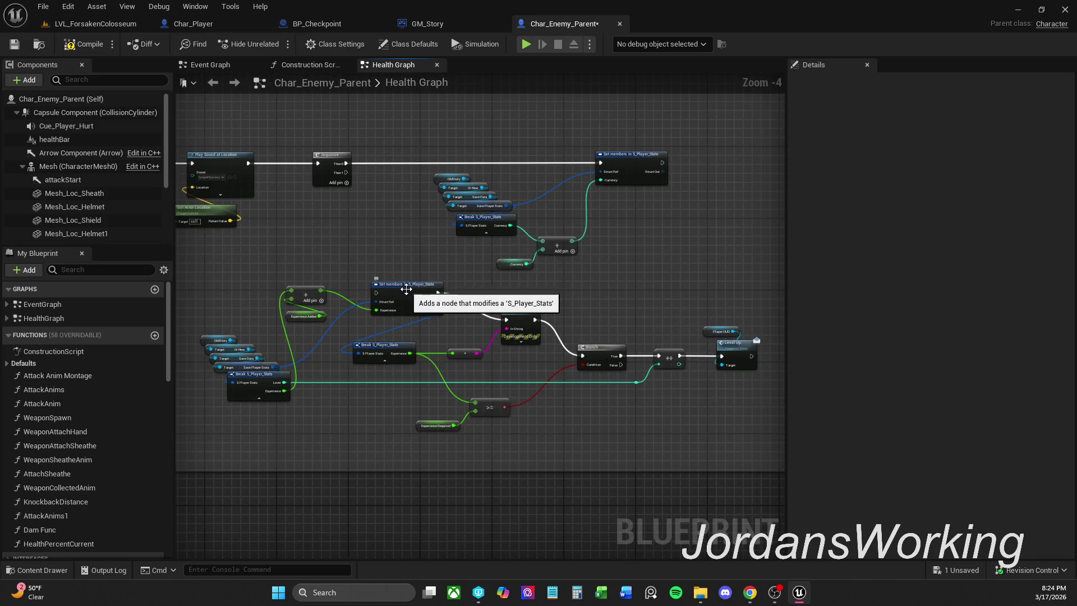
click(89, 45)
click(119, 22)
click(278, 49)
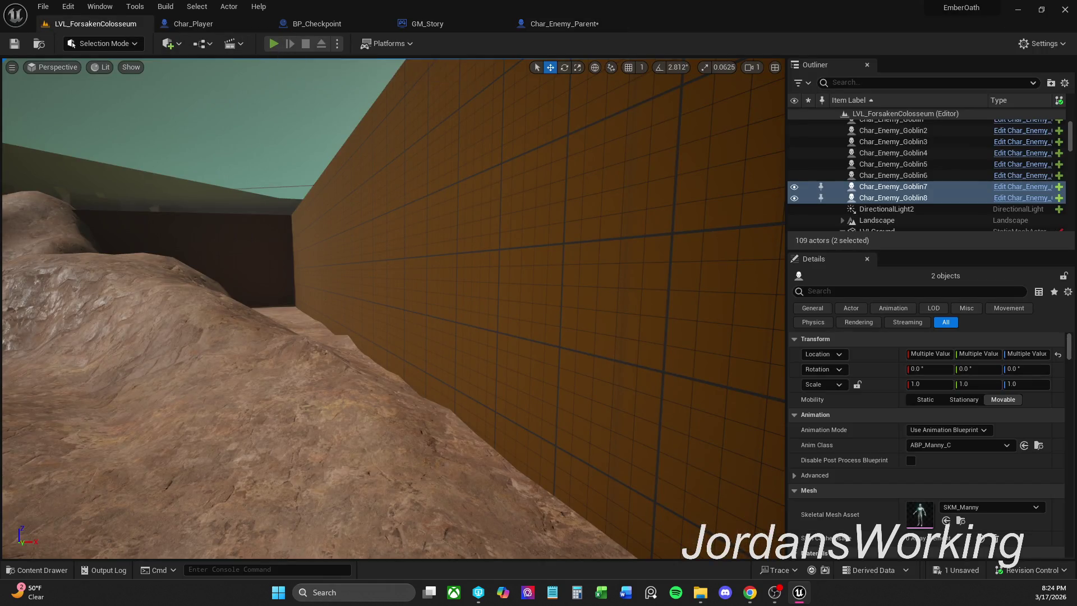
Kill goblins in the play test, reaching $46 with Level still 0, then return to Char_Enemy_Parent
key(w)
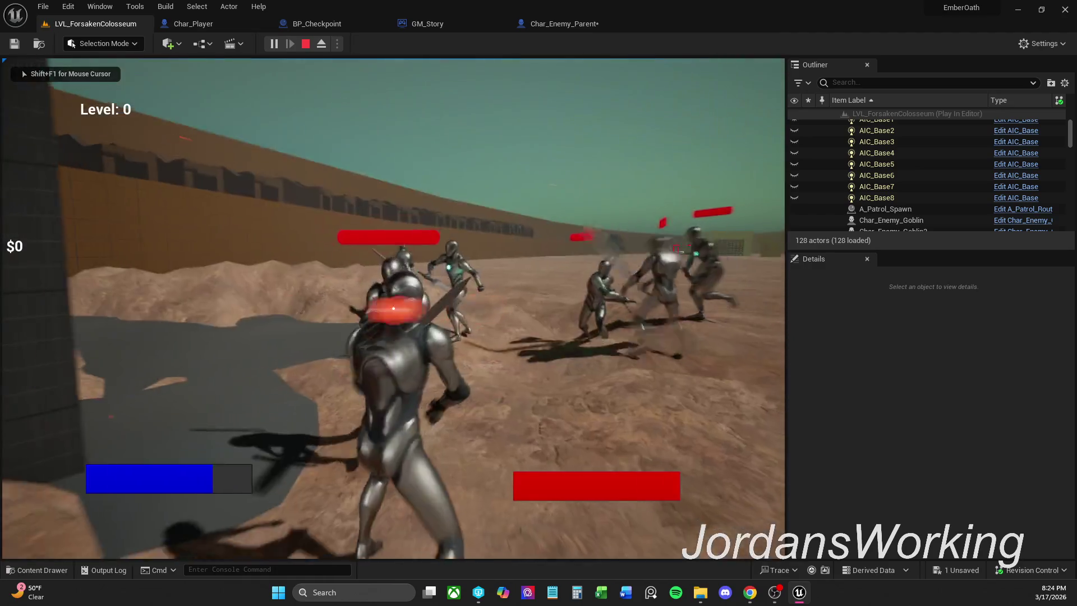
click(393, 308)
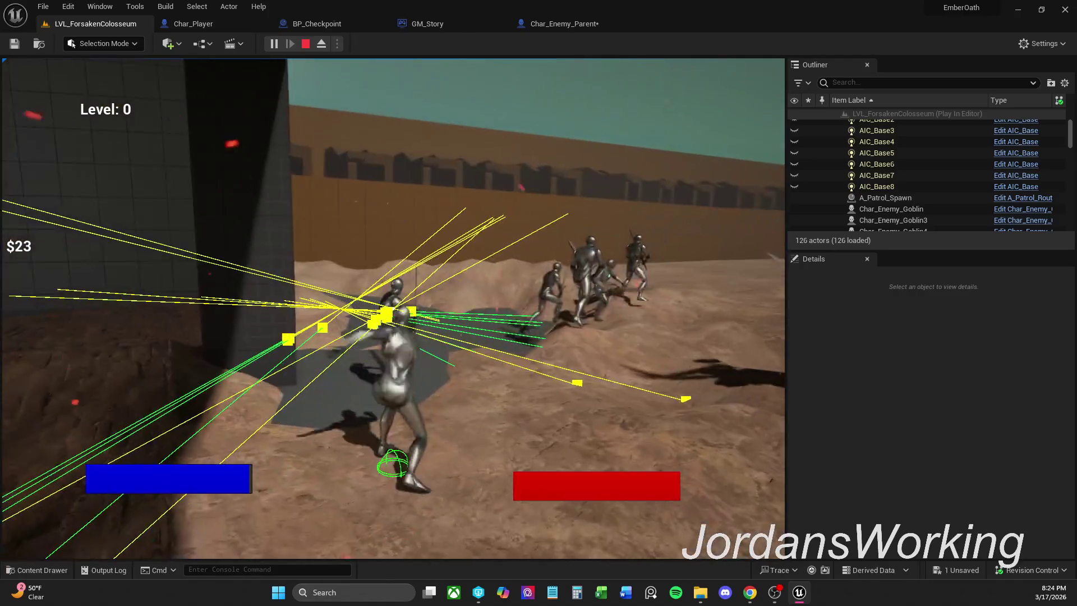
click(393, 308)
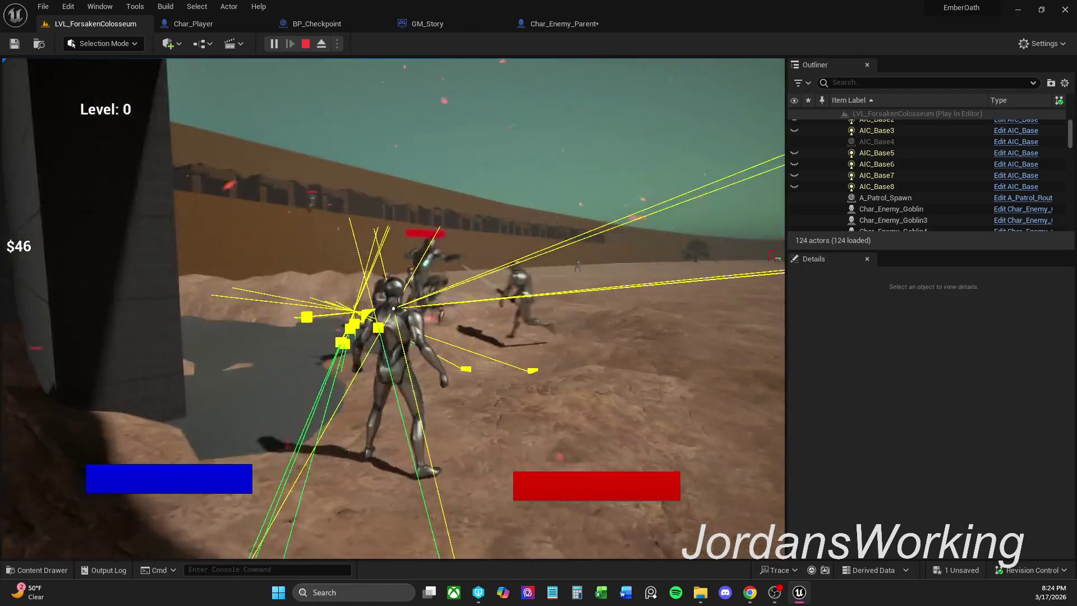
click(393, 308)
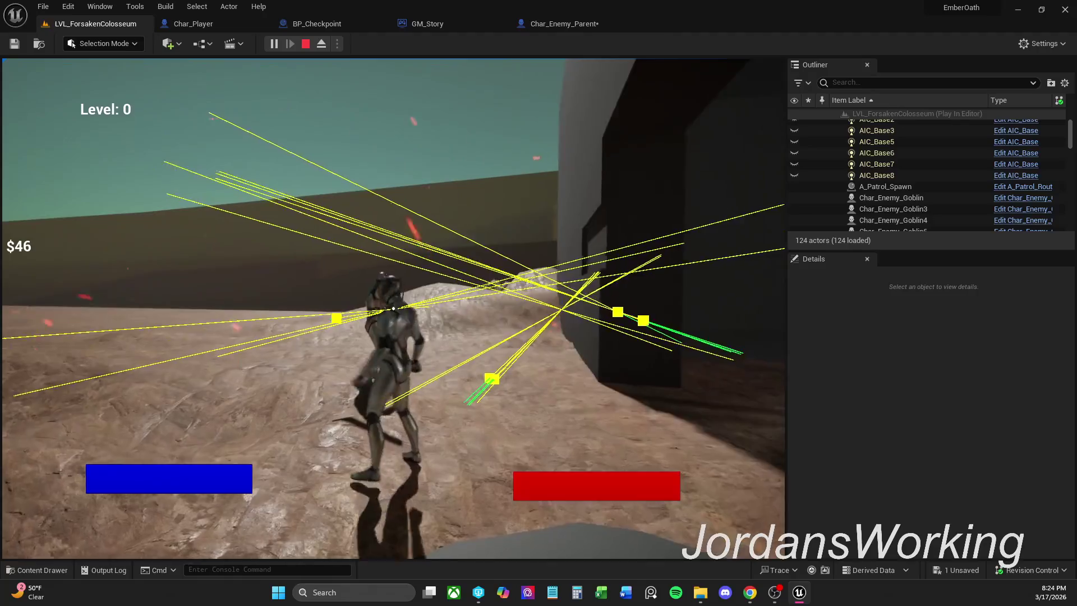
click(390, 308)
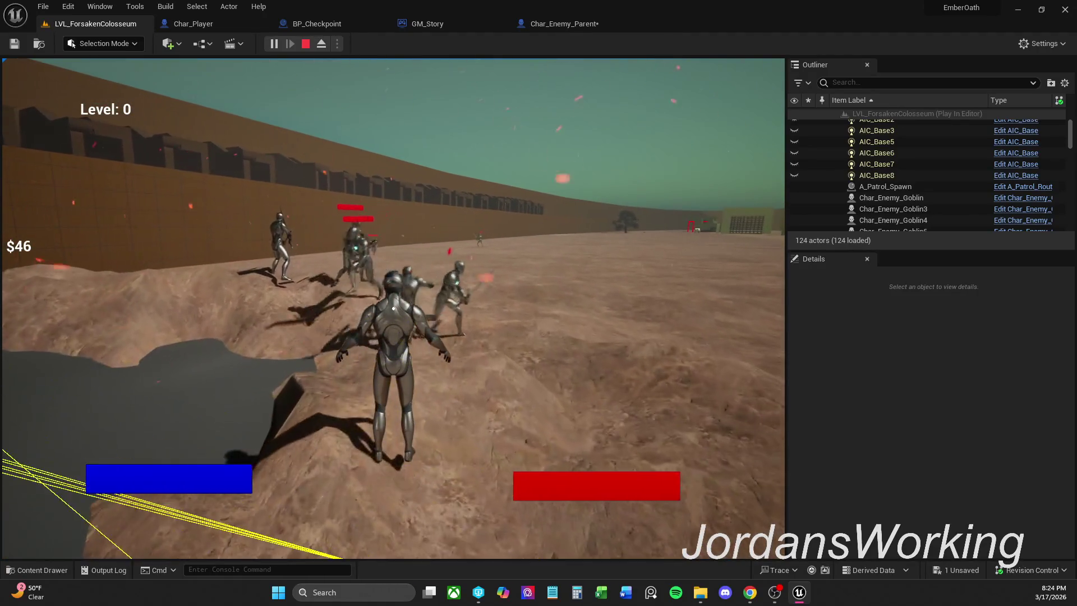
key(Escape)
click(589, 24)
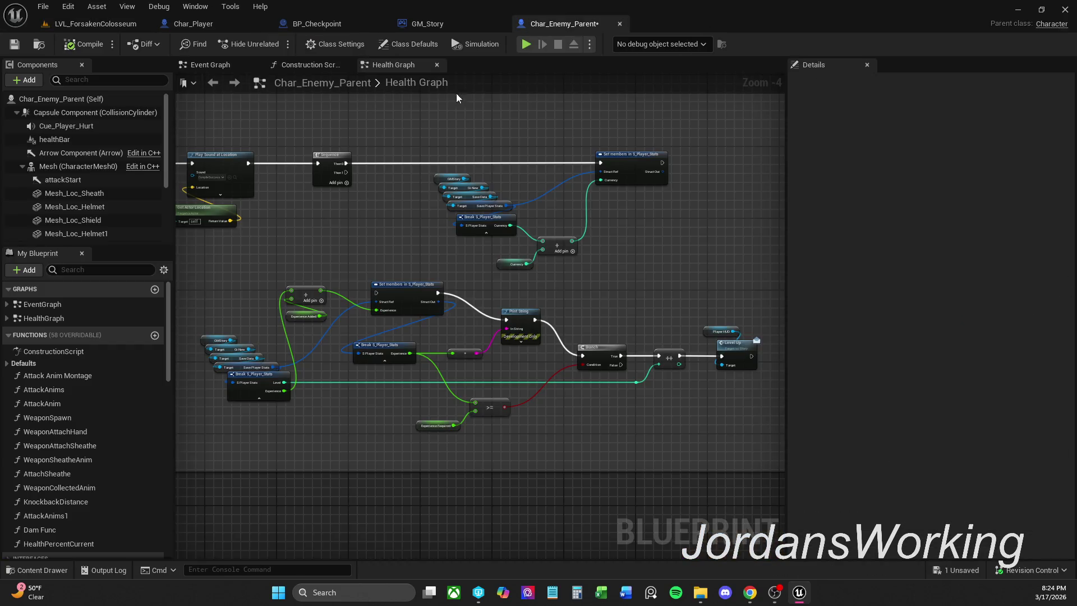
click(463, 28)
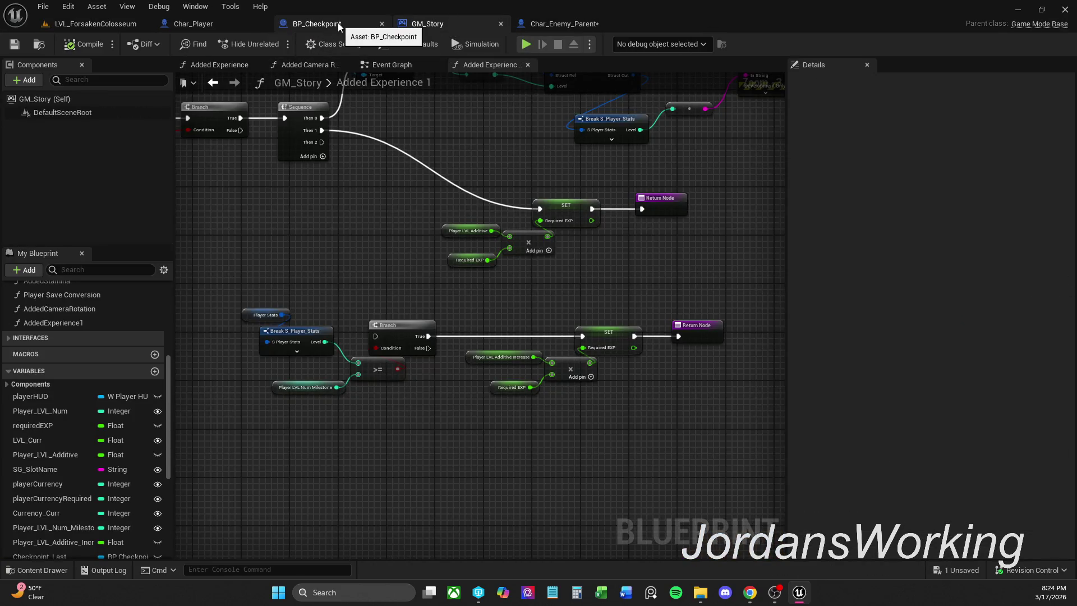
click(323, 24)
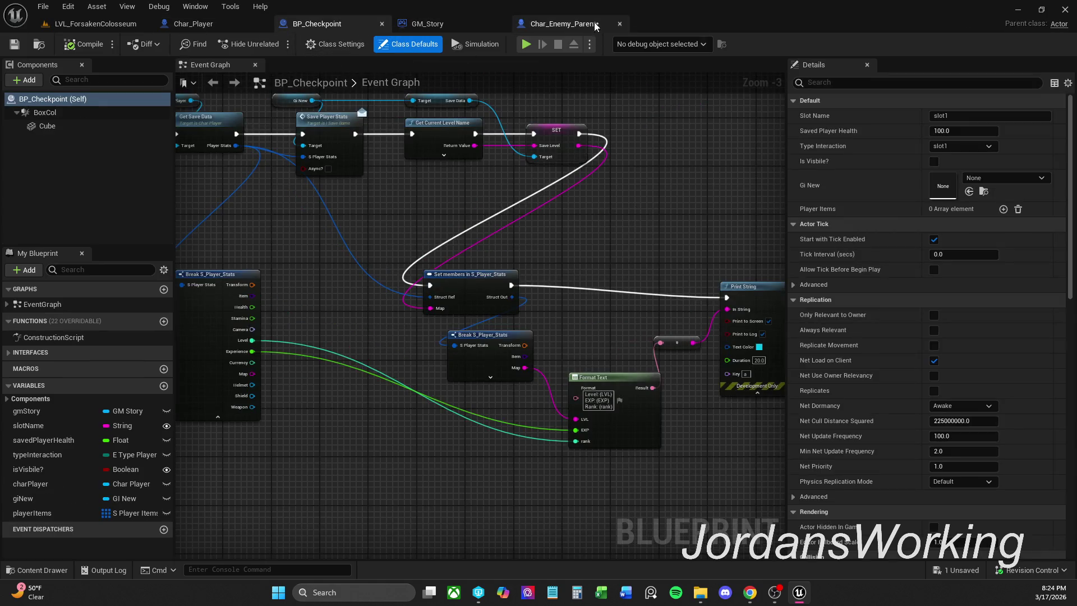
click(591, 23)
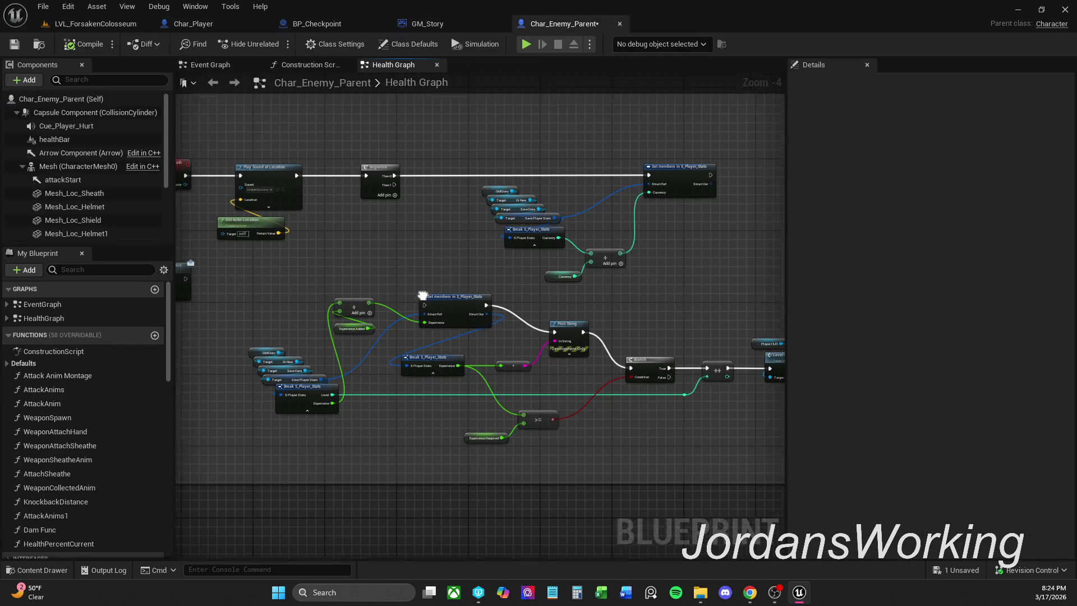
scroll(419, 262, down, 1)
drag(323, 247, 712, 412)
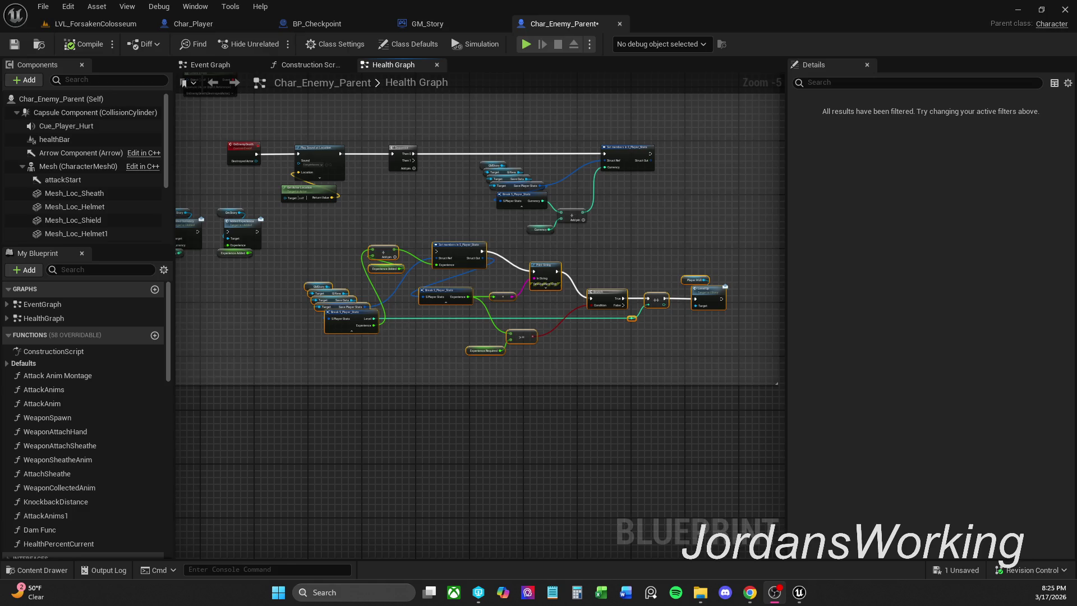
Move the GMStory / Break S_Player_Stats node stack to the left of the experience logic
mouse_move(404, 242)
mouse_down()
mouse_move(432, 256)
mouse_move(460, 306)
mouse_up()
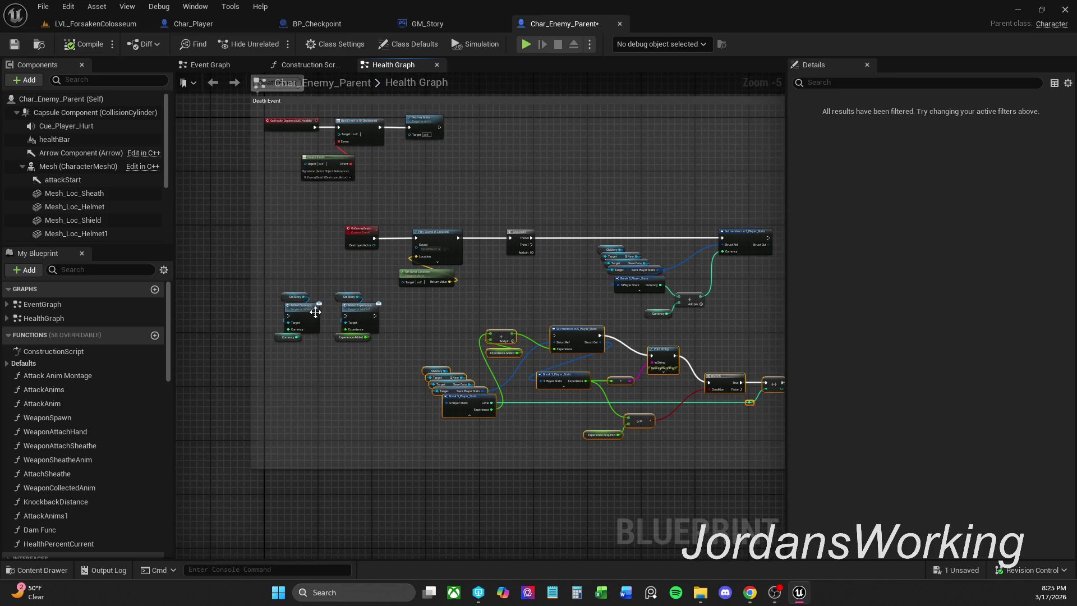
scroll(410, 309, up, 4)
click(411, 310)
scroll(422, 310, down, 1)
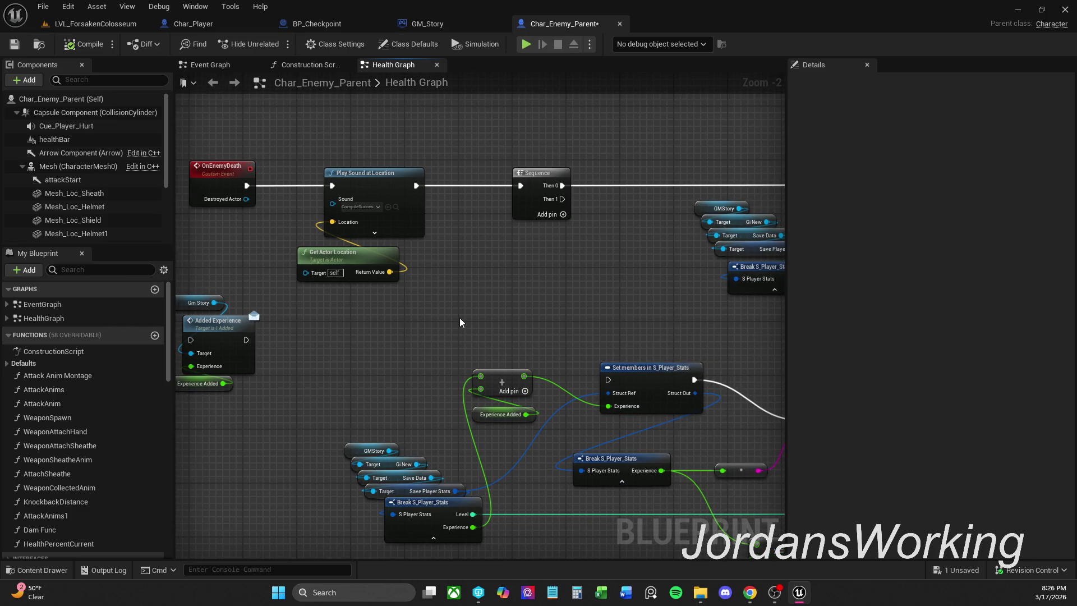
drag(599, 329, 611, 312)
drag(496, 394, 331, 537)
drag(456, 488, 429, 465)
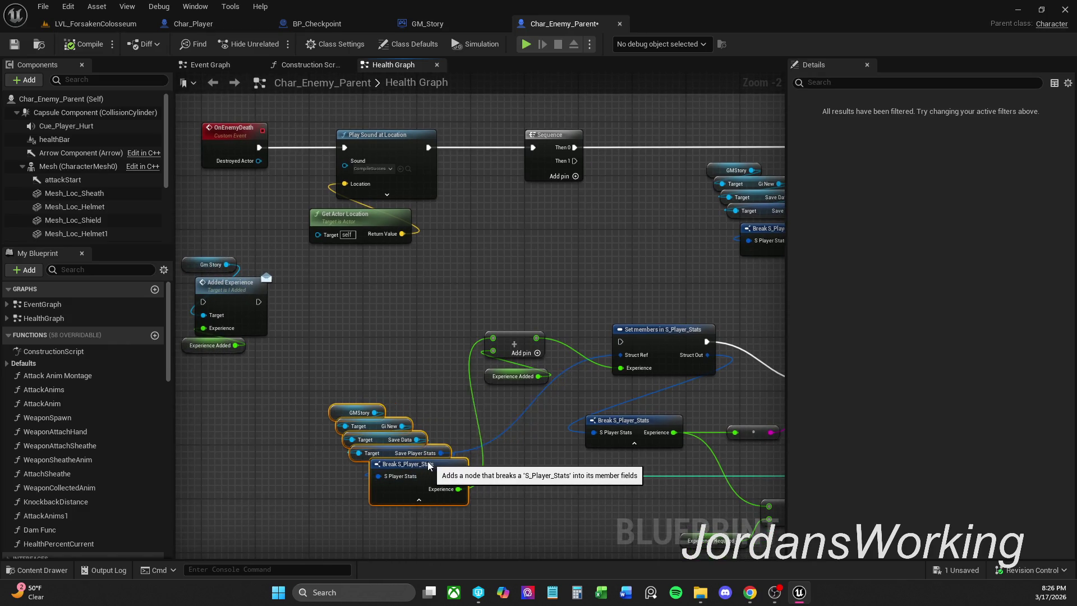
click(428, 423)
Reposition the experience nodes around the lower Break S_Player_Stats node and Branch
drag(498, 445, 366, 444)
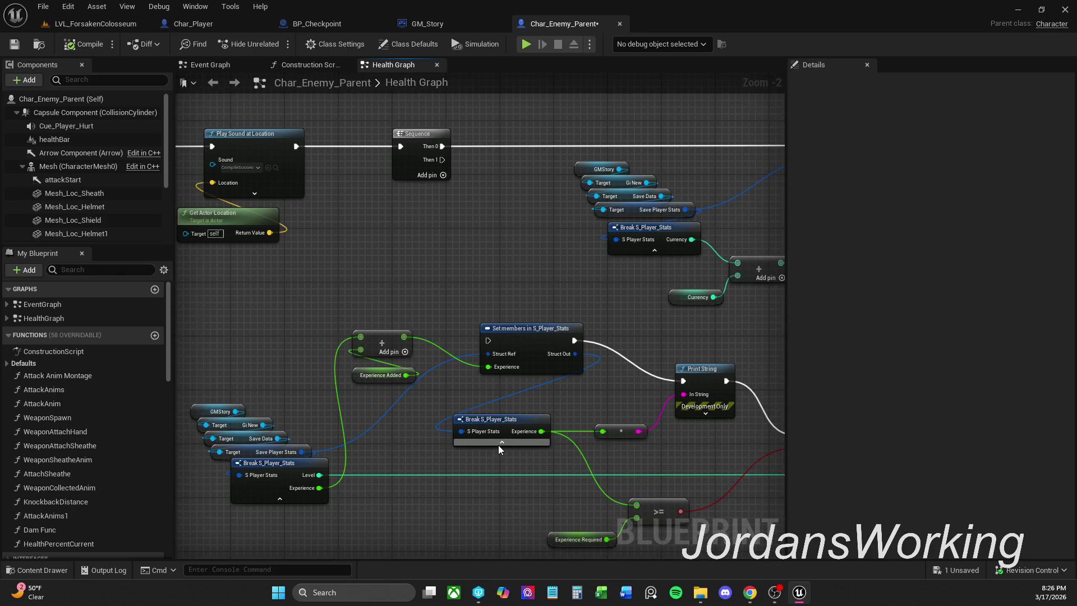
scroll(498, 446, down, 1)
drag(772, 446, 621, 421)
drag(645, 429, 611, 457)
drag(526, 501, 748, 494)
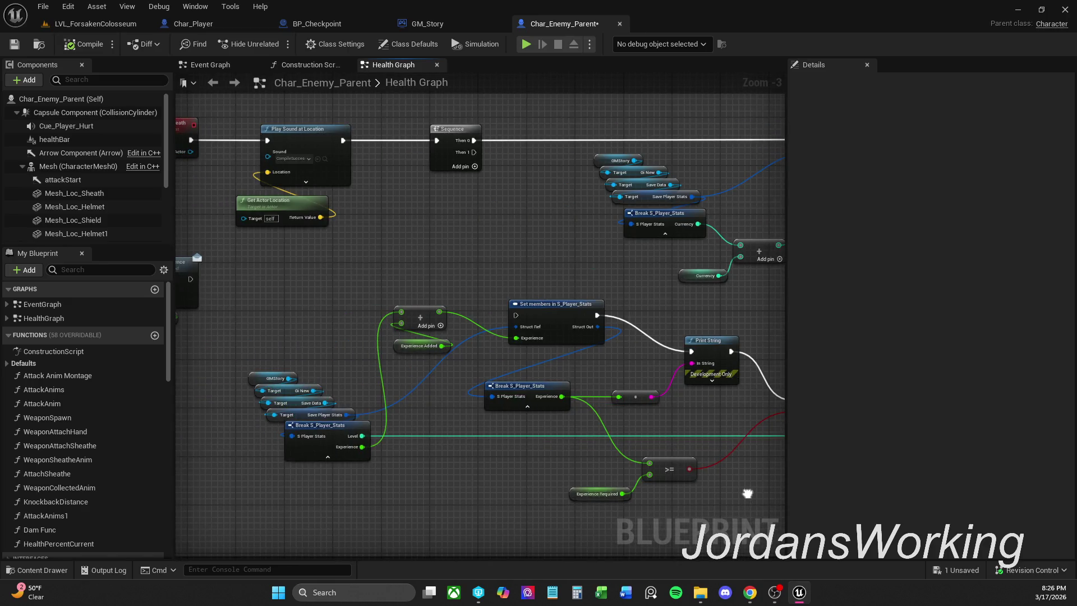
click(348, 452)
drag(441, 469, 338, 474)
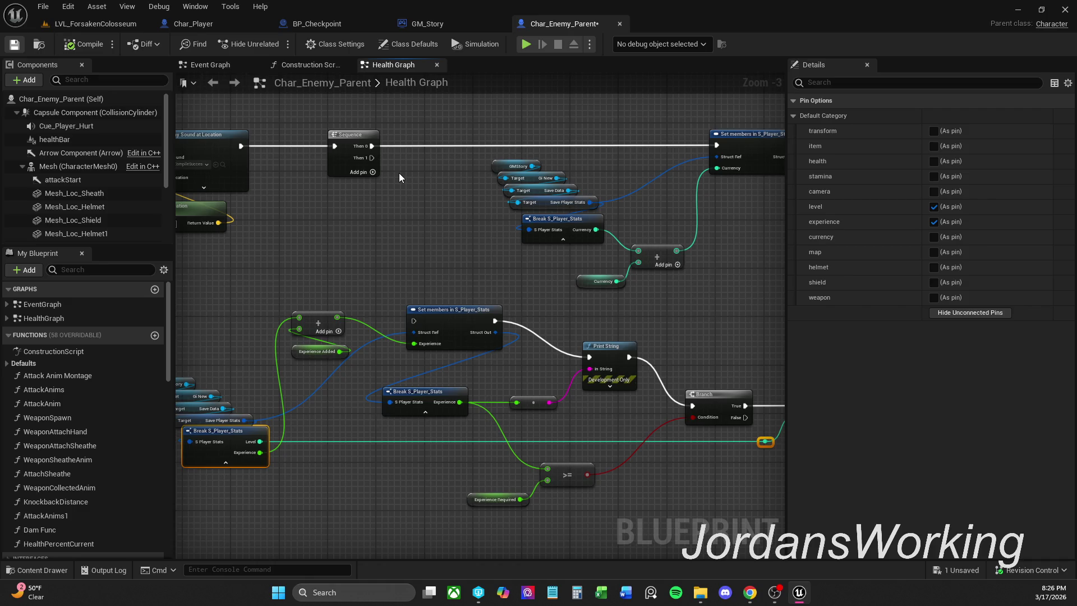
Save the Char_Enemy_Parent blueprint with Ctrl+S
key(ctrl+s)
click(407, 256)
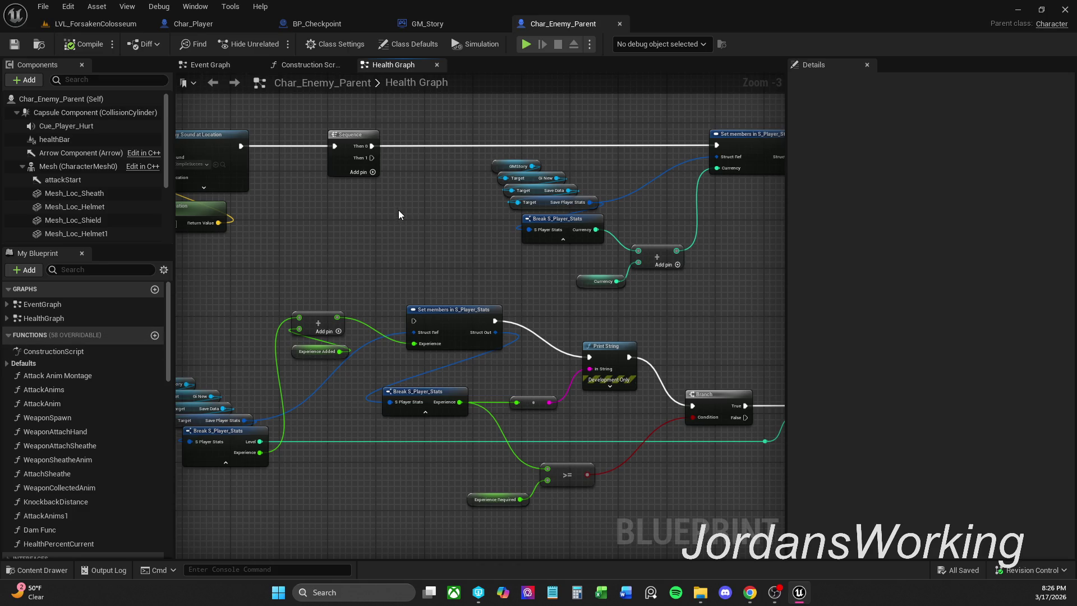
scroll(456, 255, down, 2)
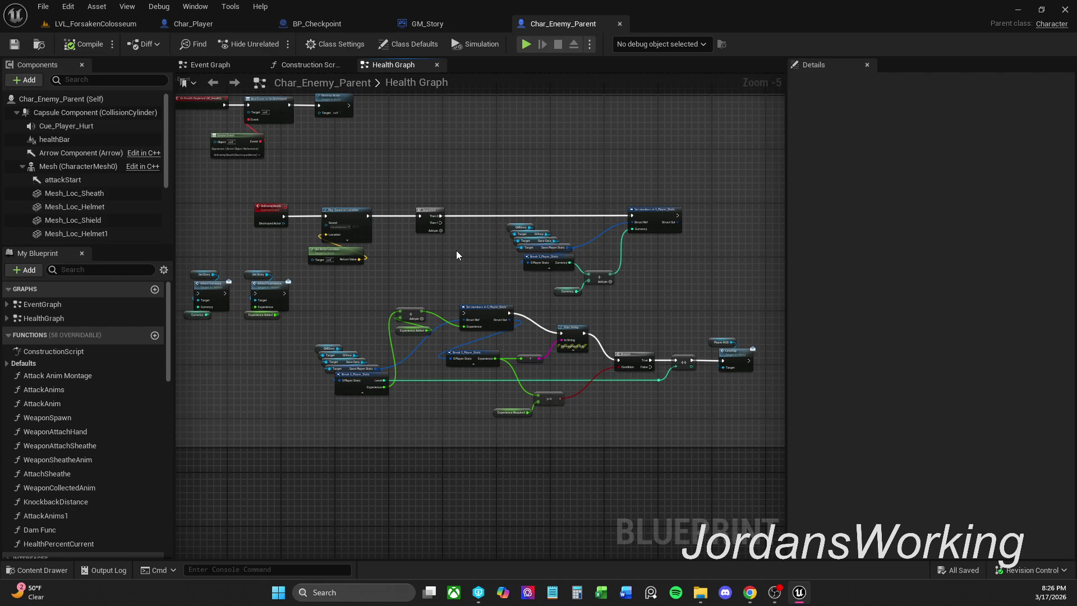
scroll(456, 255, up, 2)
Review the On Health Depleted event chain, then switch to GM_Story
mouse_move(420, 250)
mouse_down()
mouse_move(688, 291)
mouse_move(565, 273)
mouse_up()
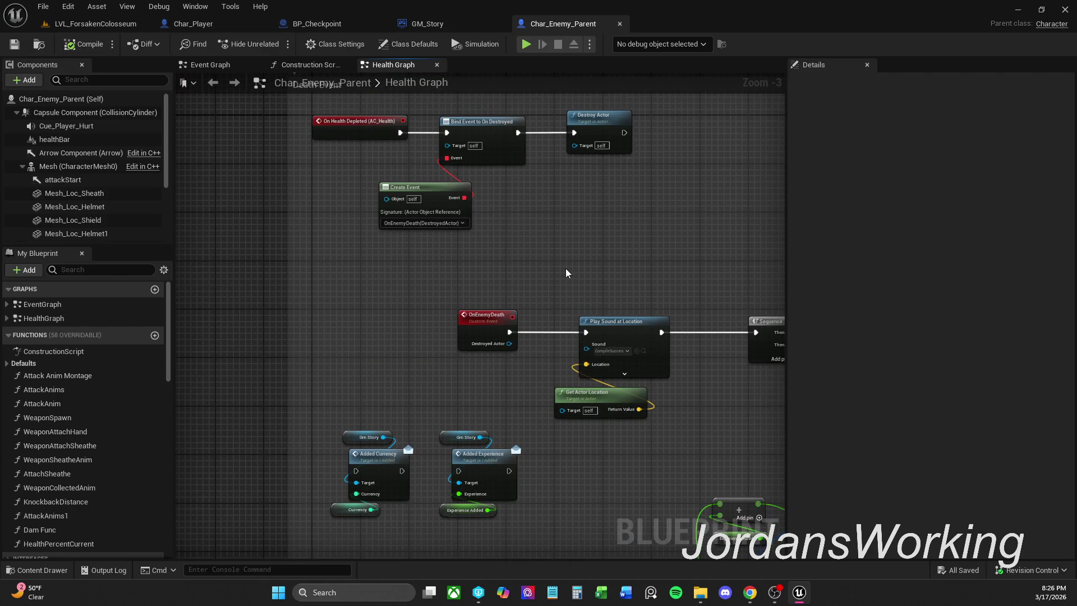
mouse_move(600, 234)
mouse_down()
mouse_move(534, 200)
mouse_move(588, 327)
mouse_move(558, 313)
mouse_move(555, 294)
mouse_up()
click(411, 27)
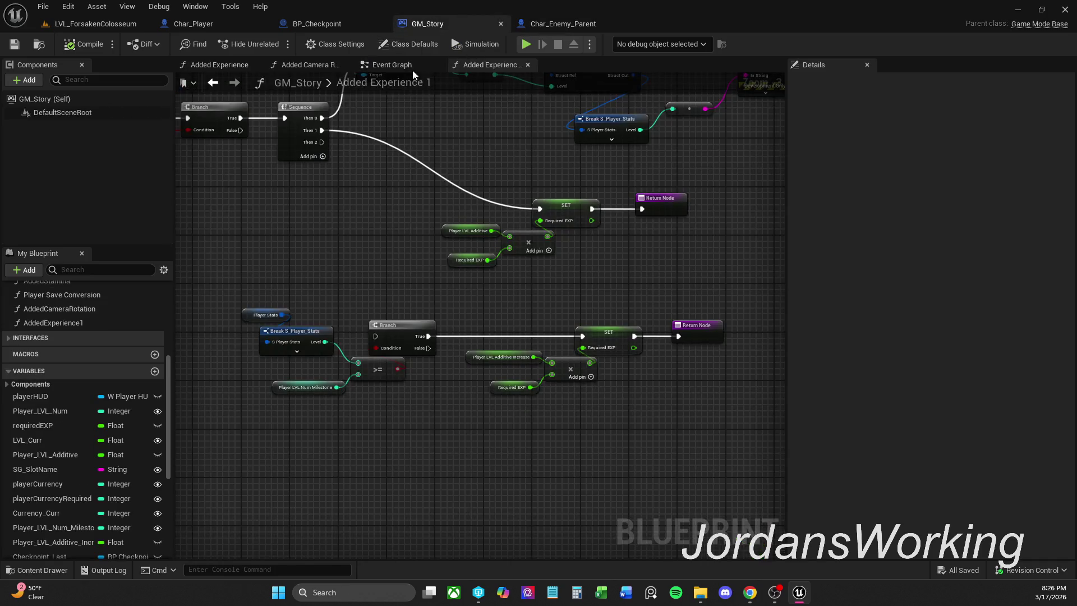
Inspect GM_Story's Added Experience and Added Experience 1 function graphs
click(393, 65)
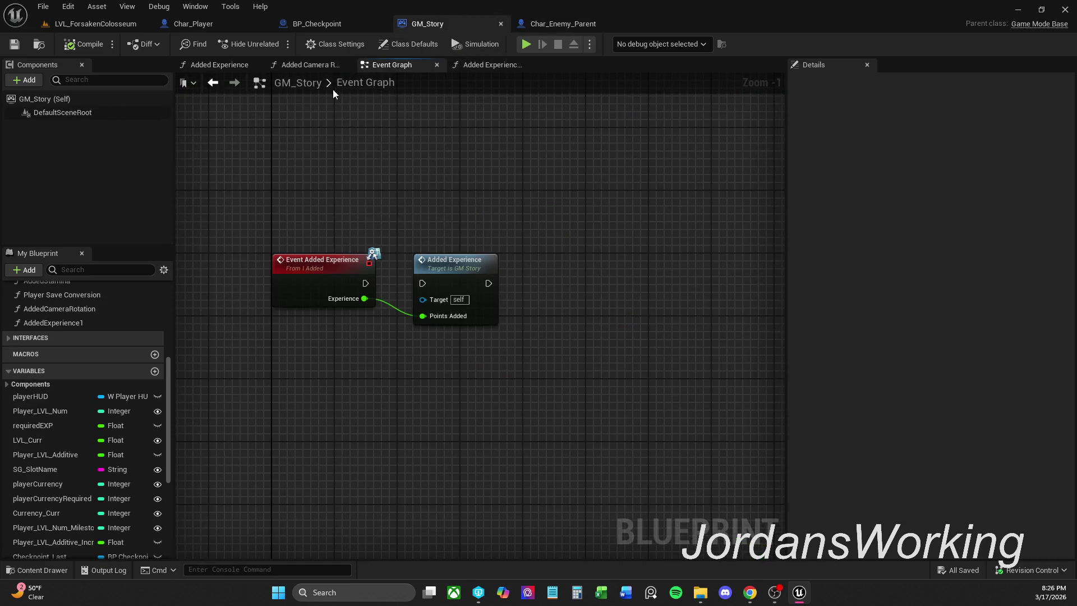
click(347, 64)
click(238, 65)
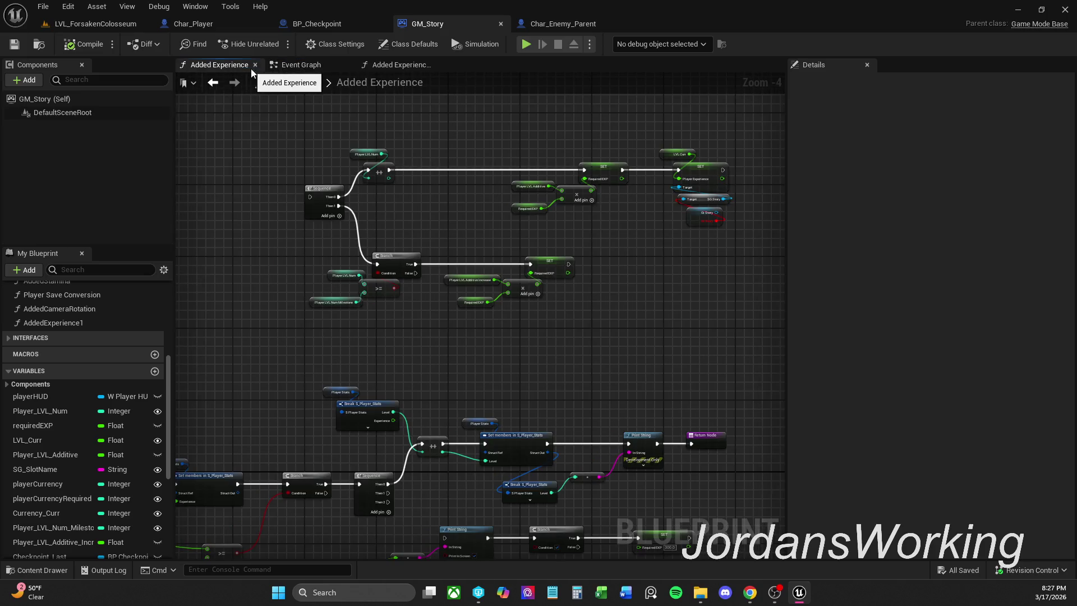
drag(296, 120, 349, 150)
scroll(344, 157, down, 1)
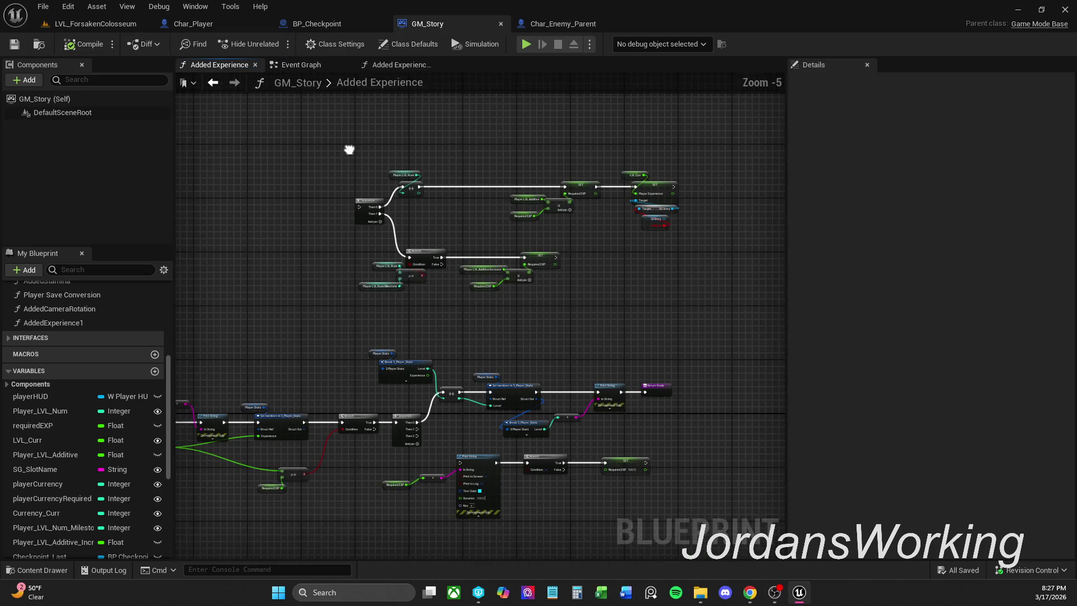
click(399, 65)
drag(465, 195, 505, 284)
click(301, 65)
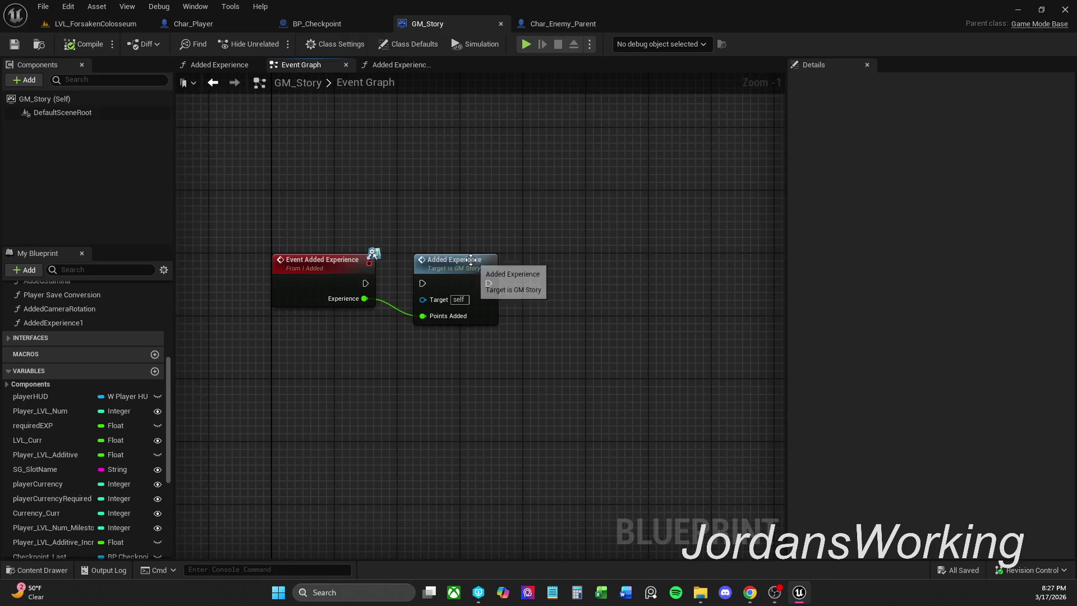
Wire Event Added Experience's exec output to the Added Experience call in the Event Graph
scroll(471, 260, down, 4)
drag(474, 327, 465, 106)
scroll(453, 218, up, 2)
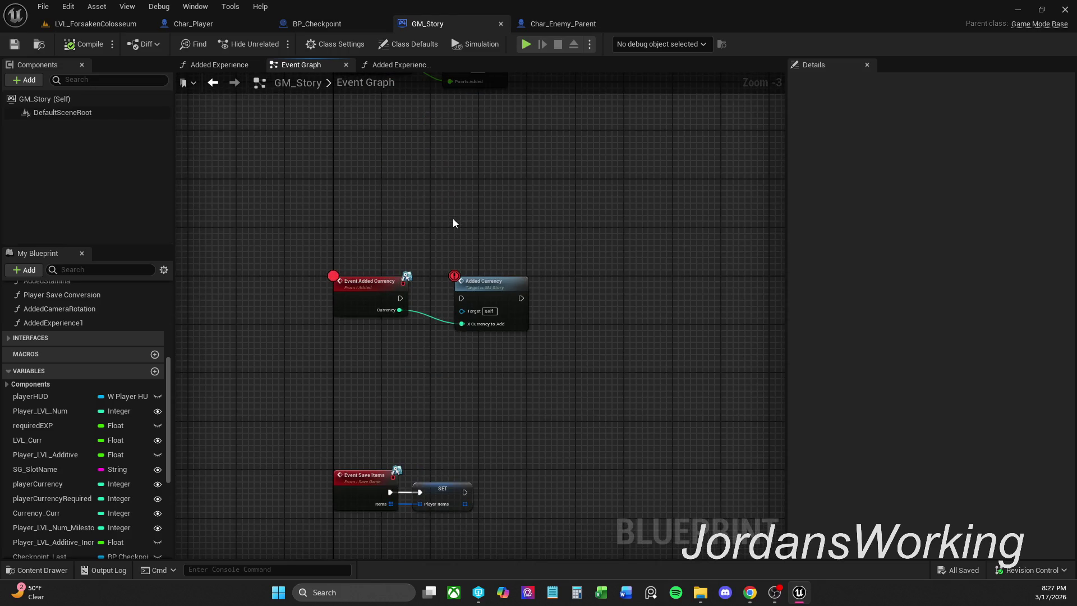
mouse_move(487, 235)
mouse_down()
mouse_move(494, 202)
mouse_move(500, 262)
mouse_move(498, 218)
mouse_up()
scroll(491, 235, down, 1)
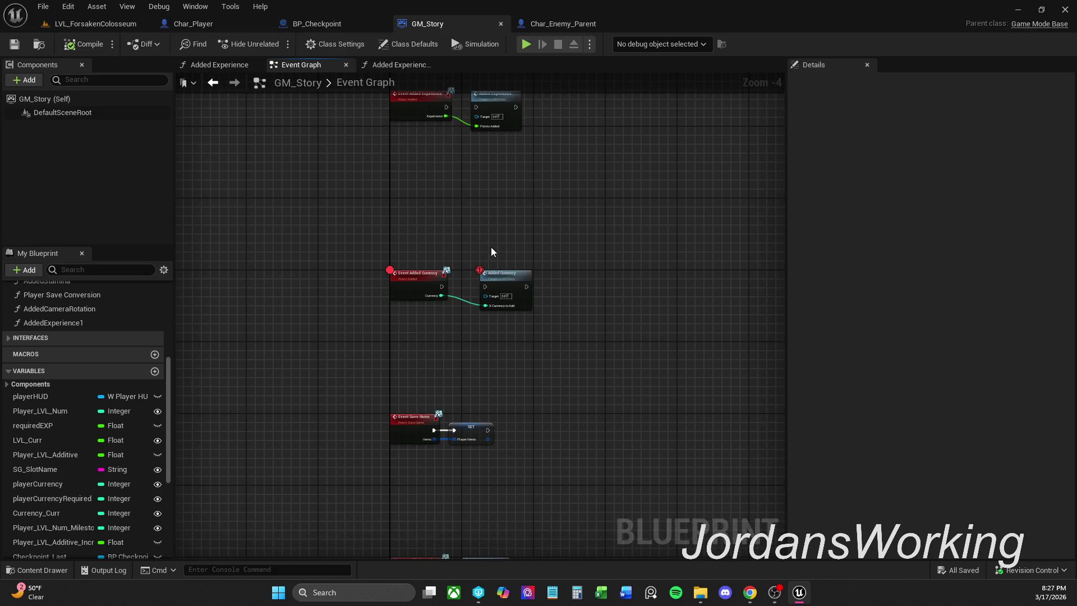
scroll(490, 247, up, 1)
drag(488, 261, 488, 158)
scroll(488, 262, down, 1)
drag(509, 275, 510, 247)
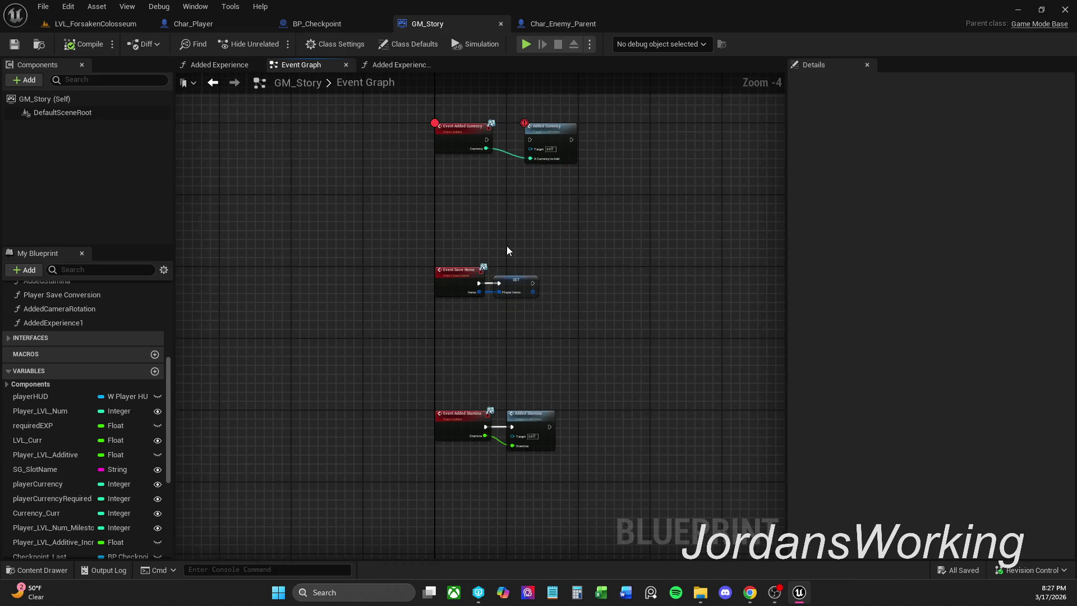
scroll(514, 273, up, 1)
scroll(513, 274, up, 1)
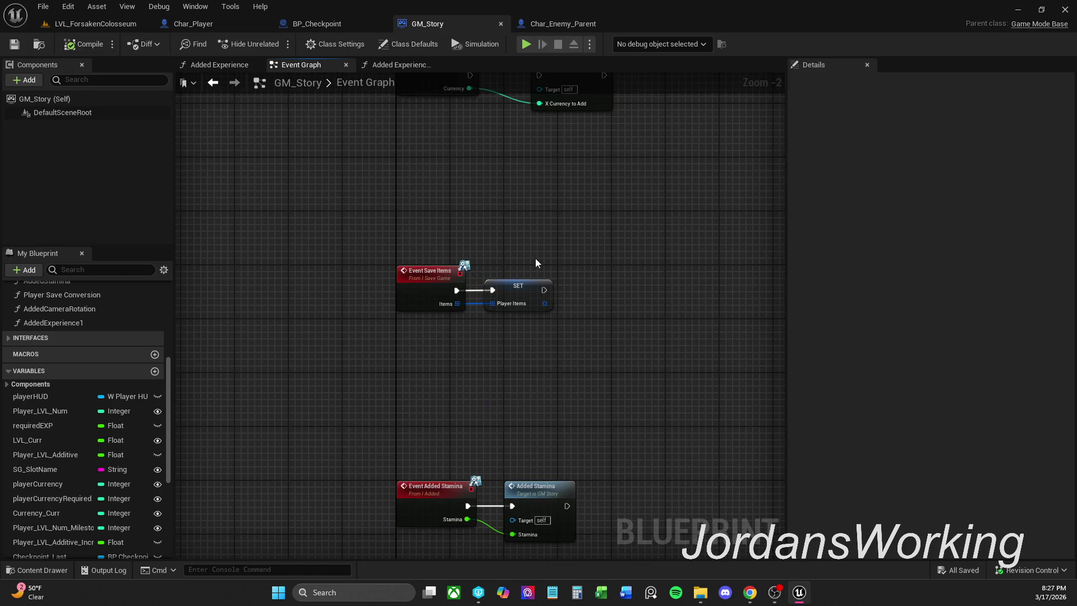
mouse_move(577, 299)
mouse_down()
mouse_move(609, 234)
mouse_move(609, 171)
mouse_move(556, 380)
mouse_move(549, 349)
mouse_move(536, 404)
mouse_up()
scroll(609, 234, down, 2)
scroll(480, 310, up, 2)
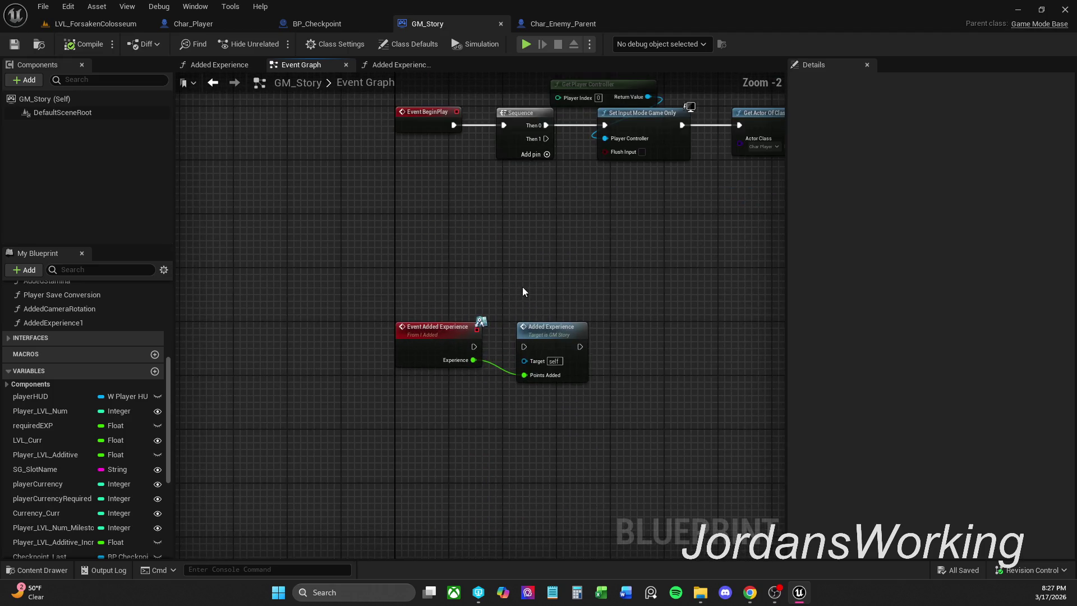
drag(474, 347, 526, 347)
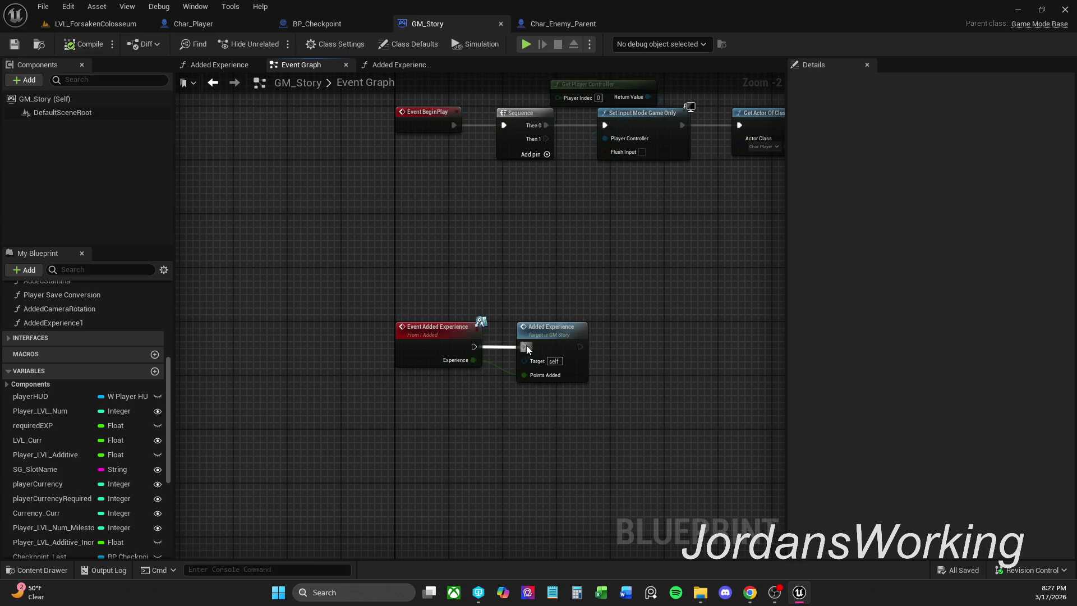
Compile and save the GM_Story blueprint
click(79, 49)
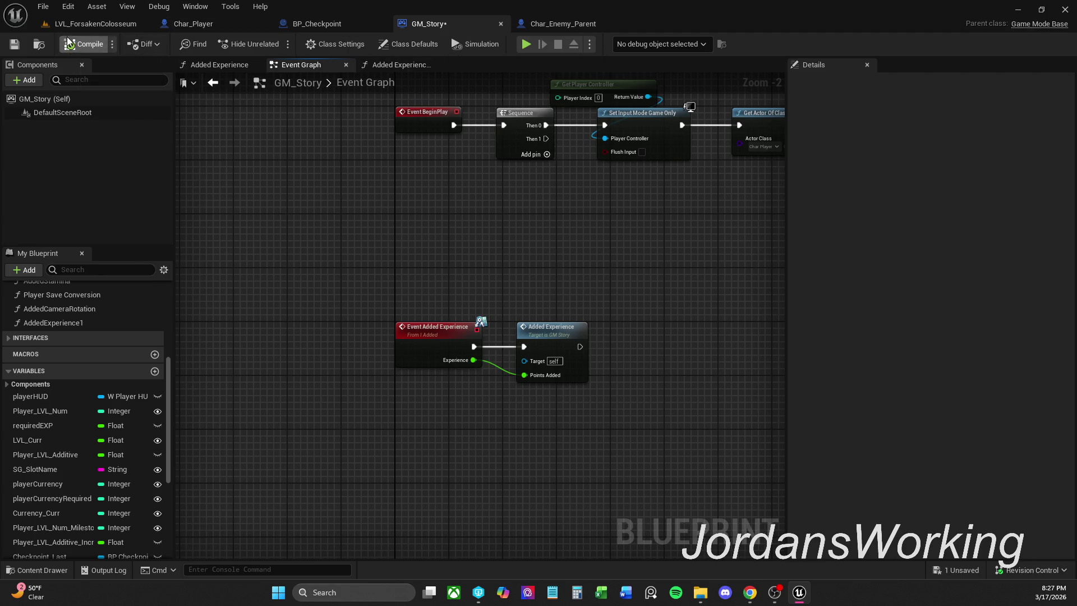
click(15, 45)
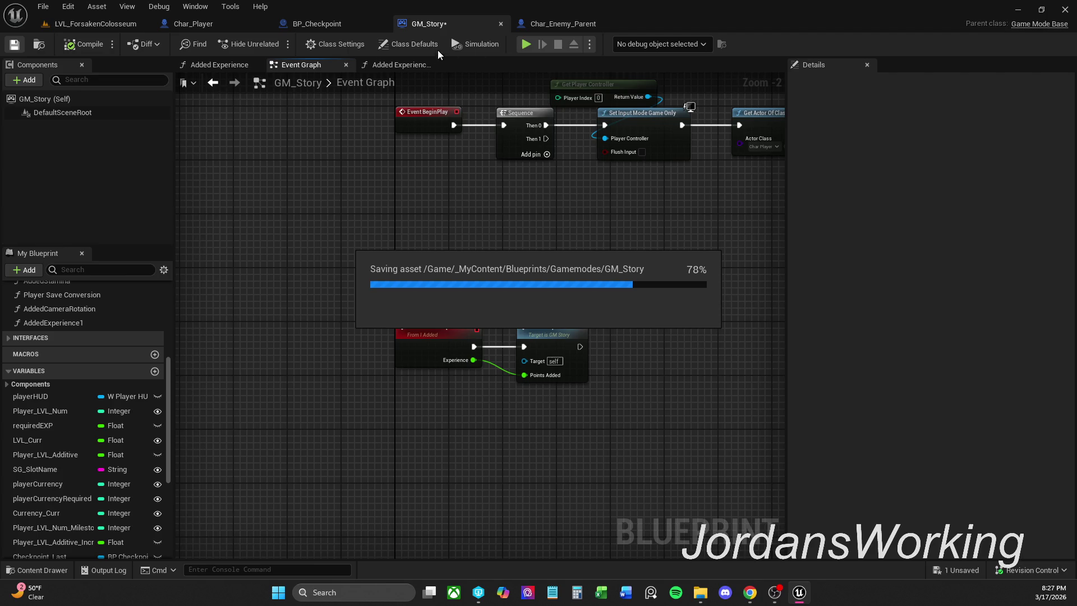
click(568, 24)
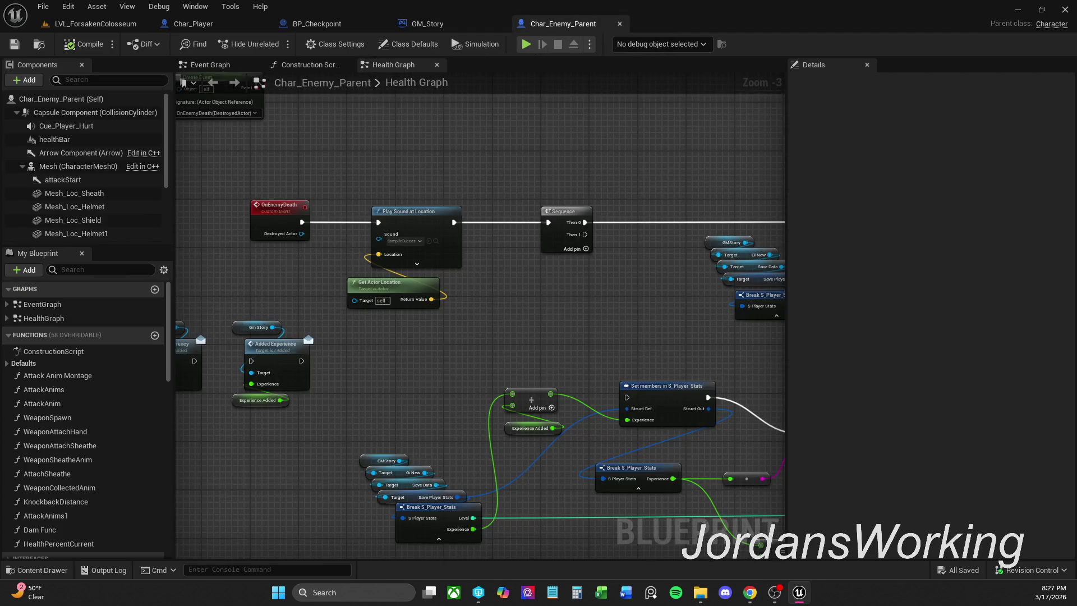
Move the middle block of experience nodes further down the Health Graph
scroll(553, 301, down, 1)
mouse_move(554, 301)
mouse_down()
mouse_move(584, 250)
mouse_move(556, 240)
mouse_up()
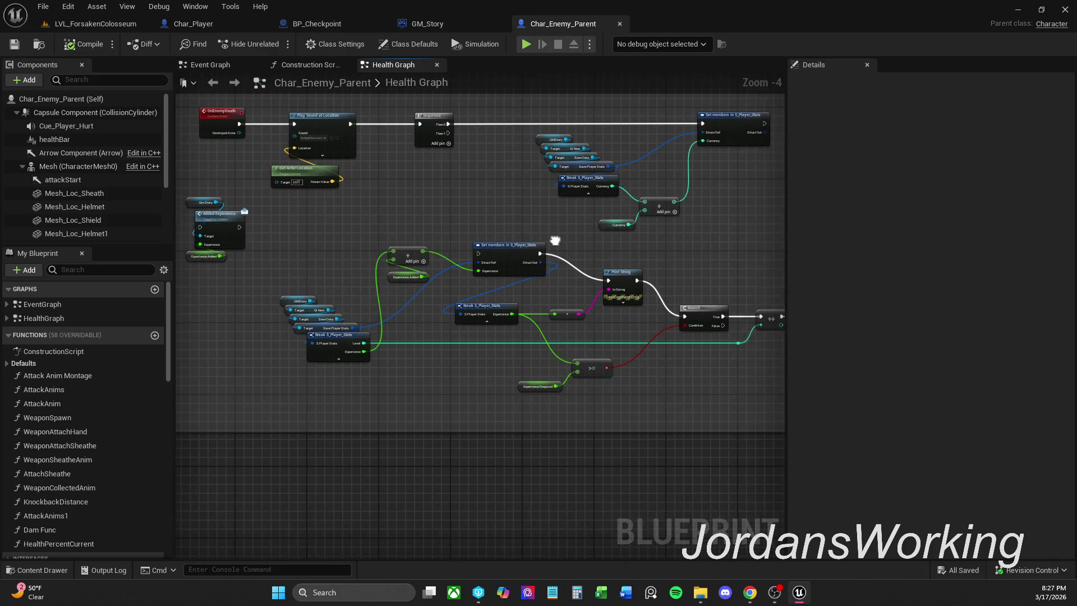
scroll(424, 220, down, 1)
drag(316, 237, 620, 382)
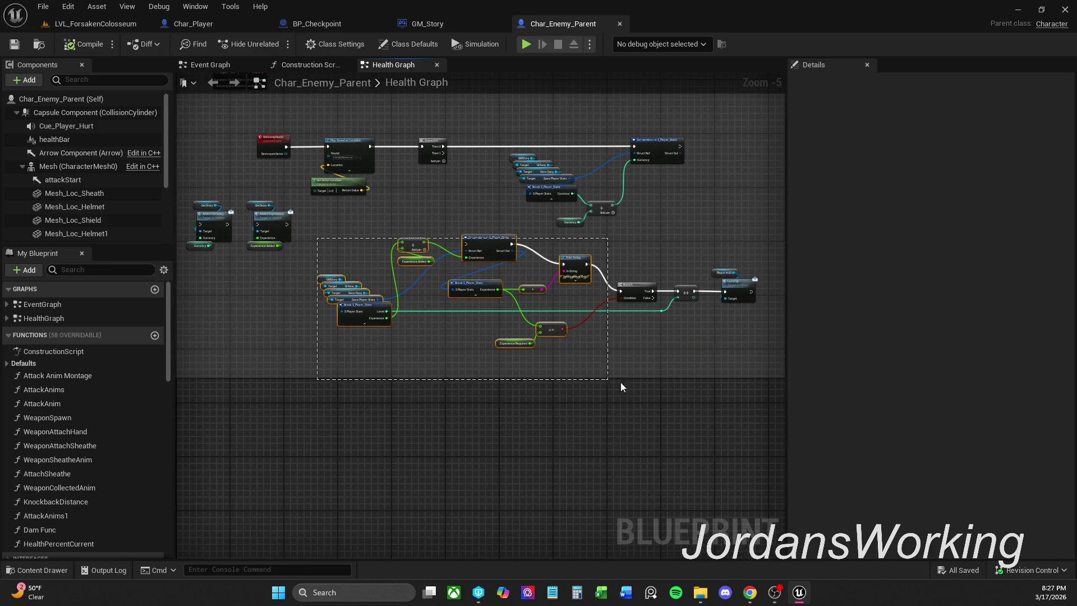
mouse_move(558, 274)
mouse_down()
mouse_move(573, 300)
mouse_move(570, 355)
mouse_up()
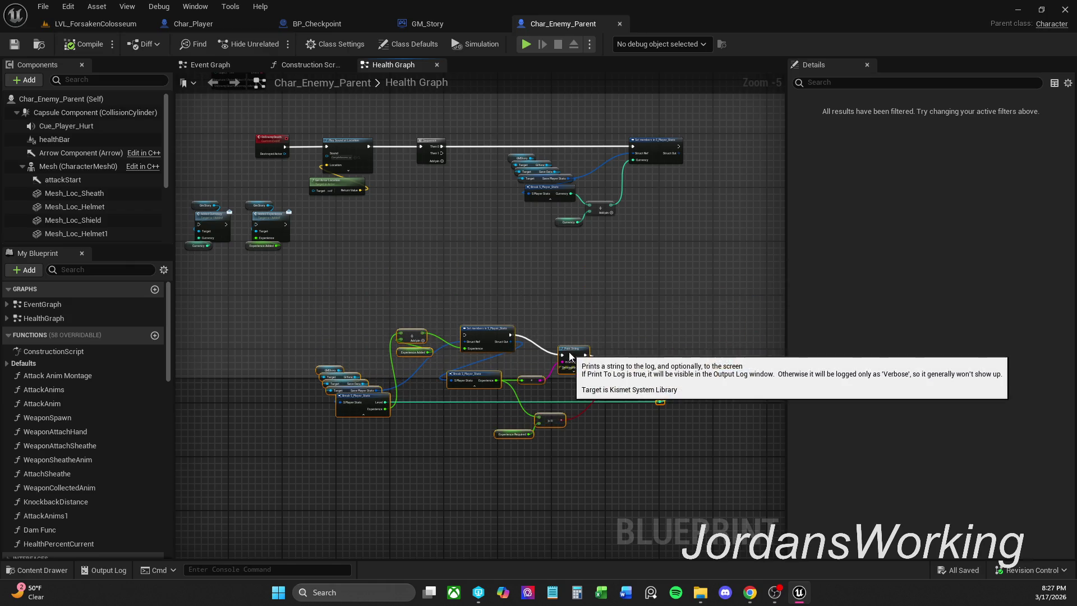
click(701, 320)
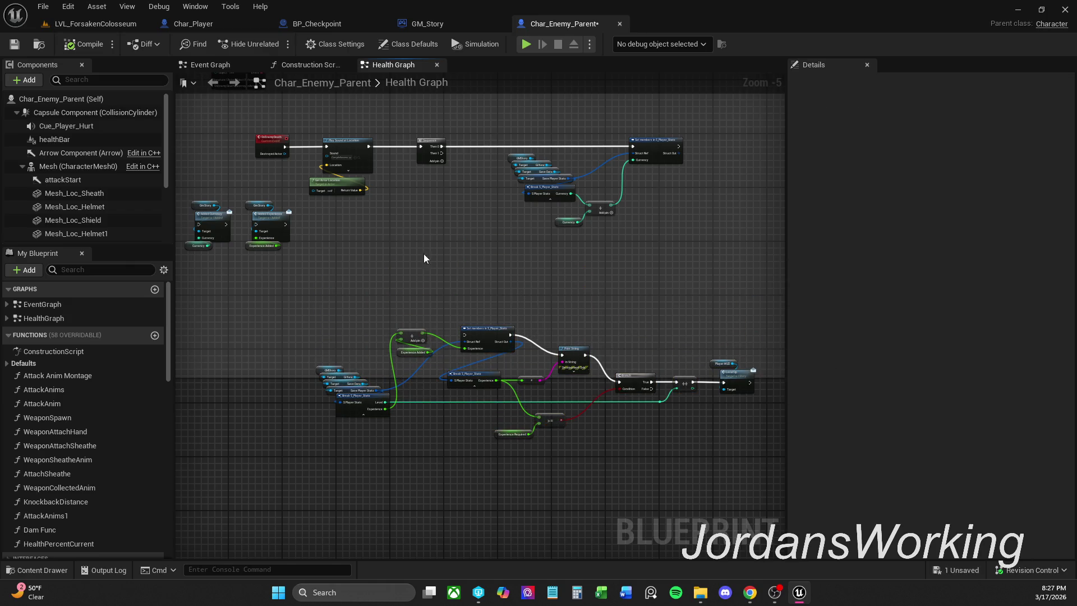
drag(424, 259, 449, 303)
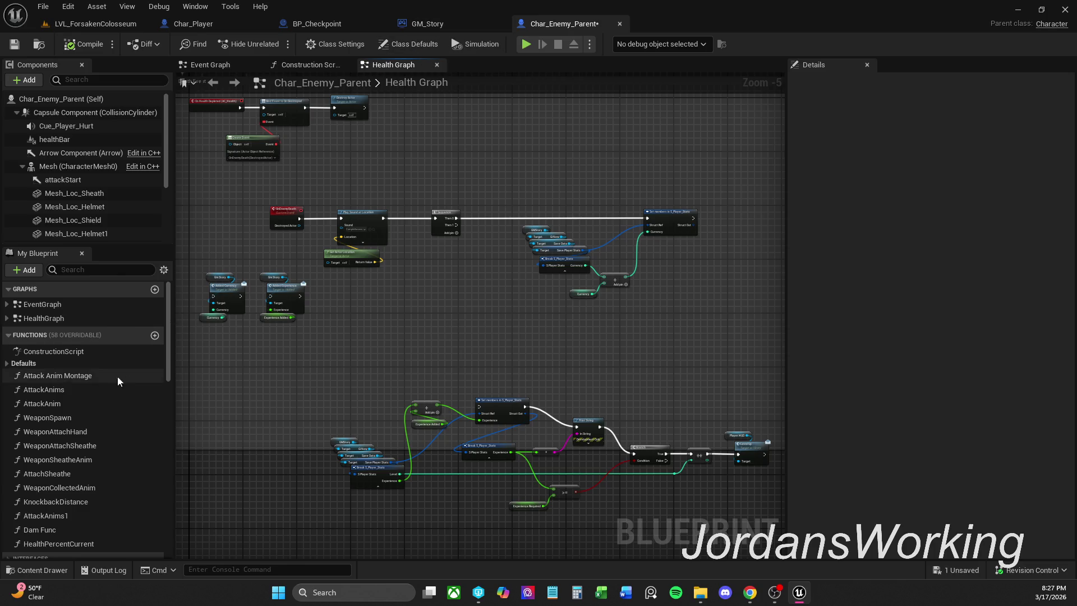
Search the variables for 'gm' and place a Gm Story getter in the Health Graph
click(94, 270)
text(gm)
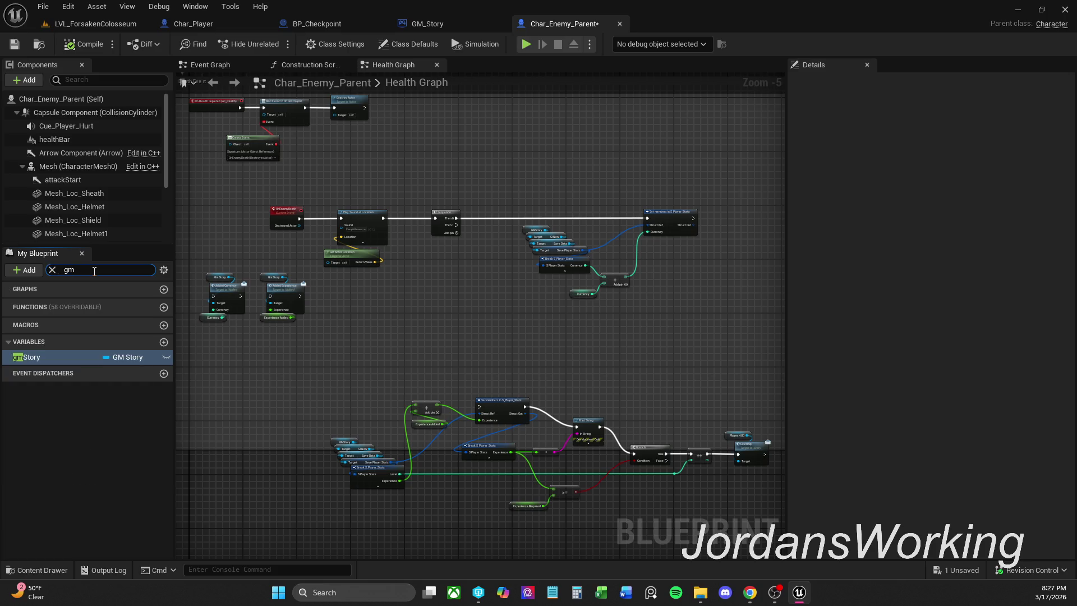
mouse_move(45, 361)
mouse_down()
mouse_move(404, 342)
mouse_move(435, 281)
mouse_up()
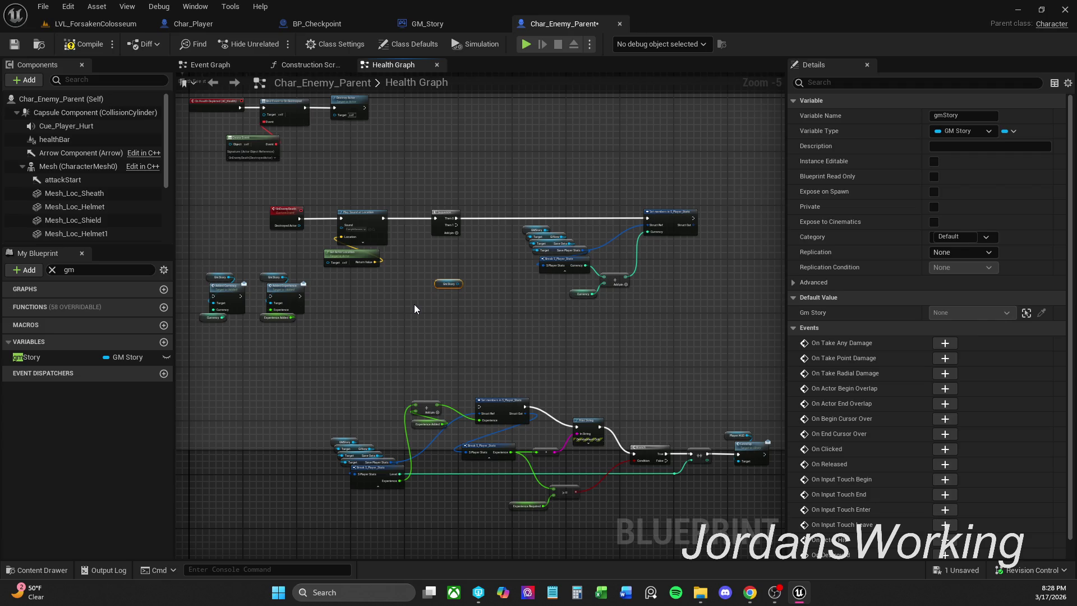
click(459, 22)
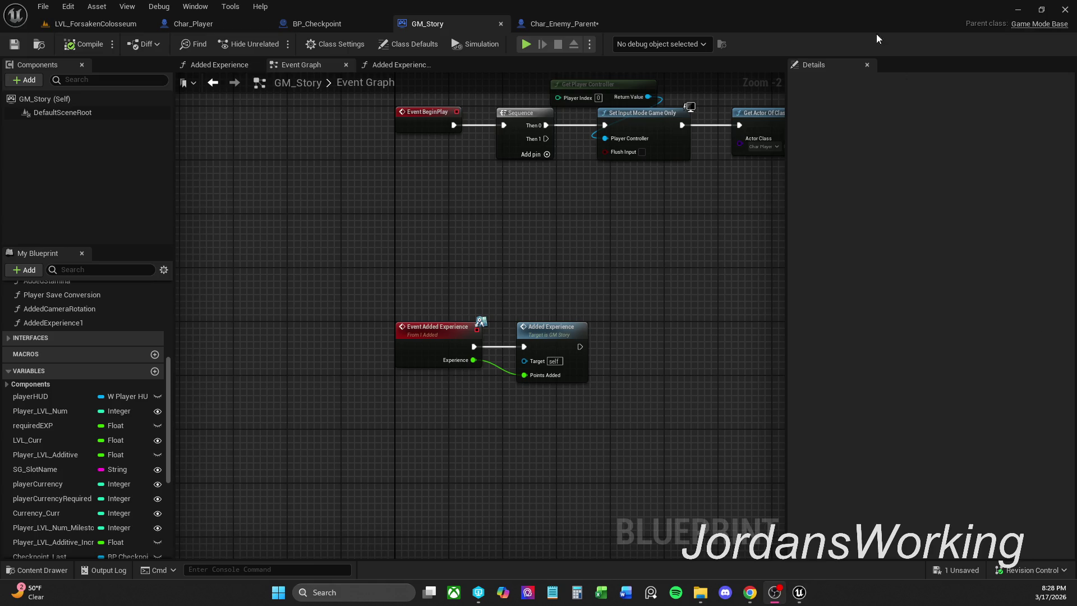
click(563, 25)
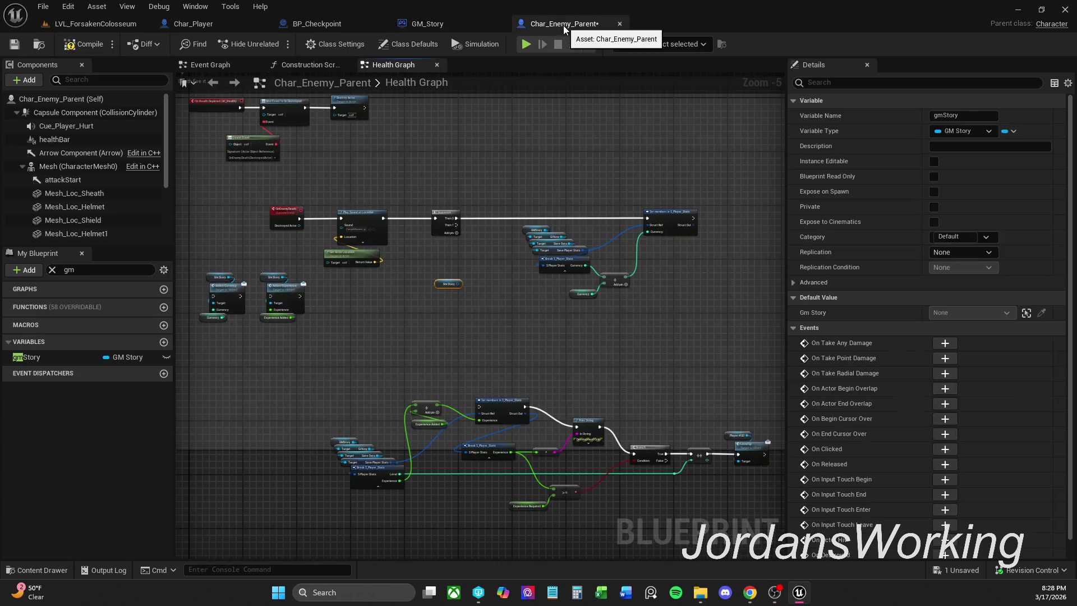
scroll(459, 277, up, 1)
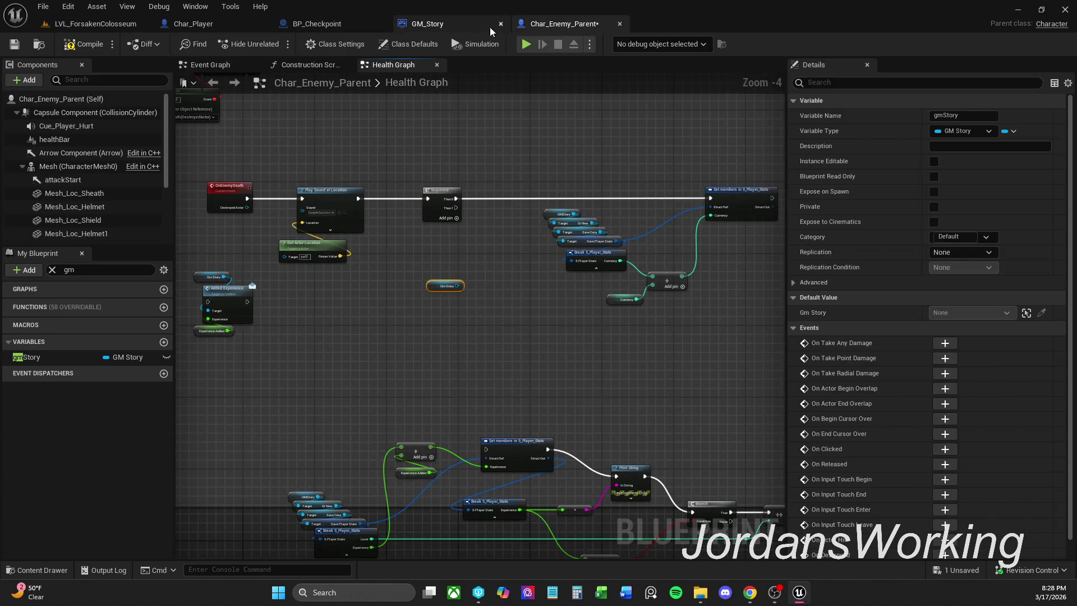
click(490, 27)
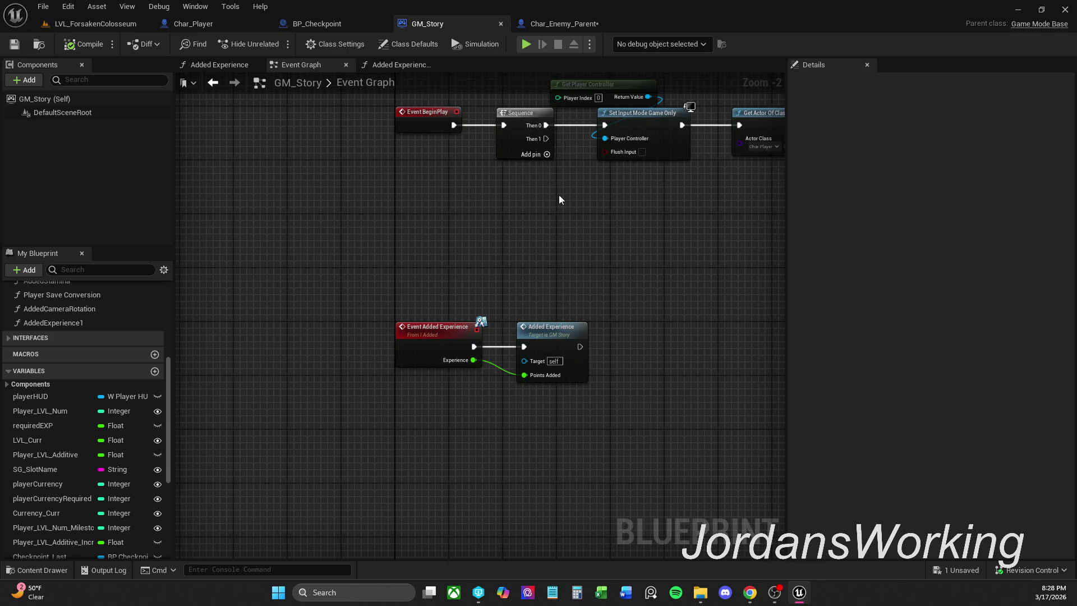
click(563, 24)
Add an Added Experience message node pulled from the Gm Story getter
scroll(457, 287, up, 4)
mouse_move(455, 292)
mouse_down()
mouse_move(466, 298)
mouse_move(434, 335)
mouse_up()
text(A)
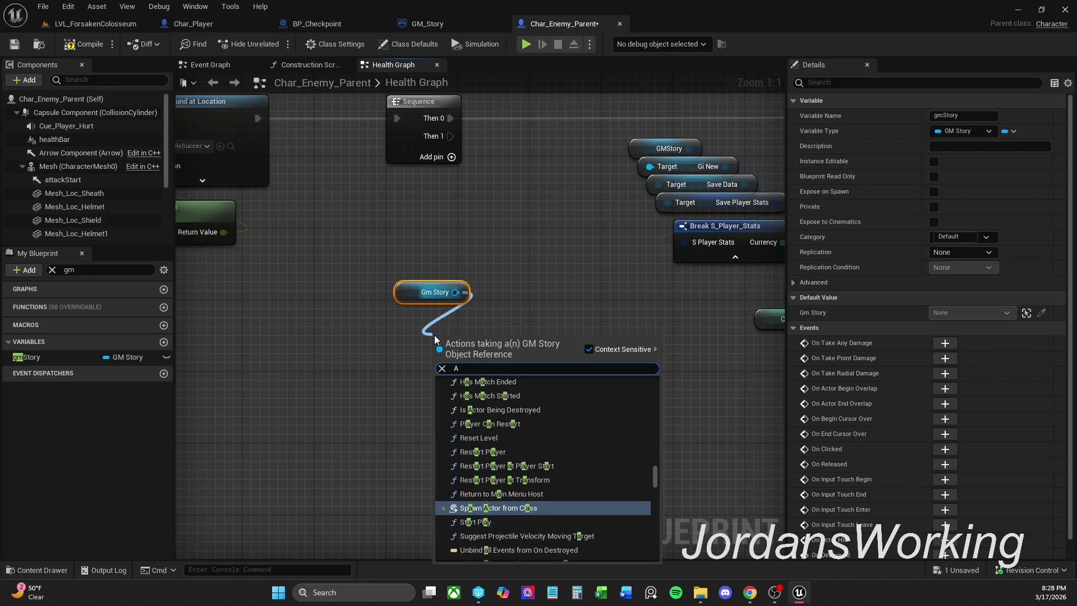
text(dded)
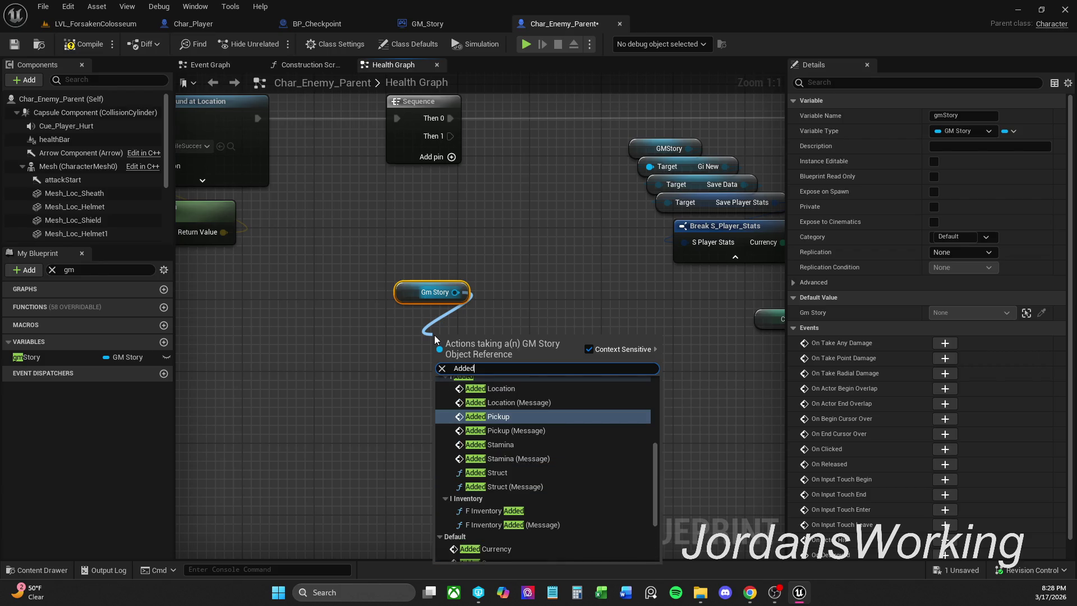
text(()
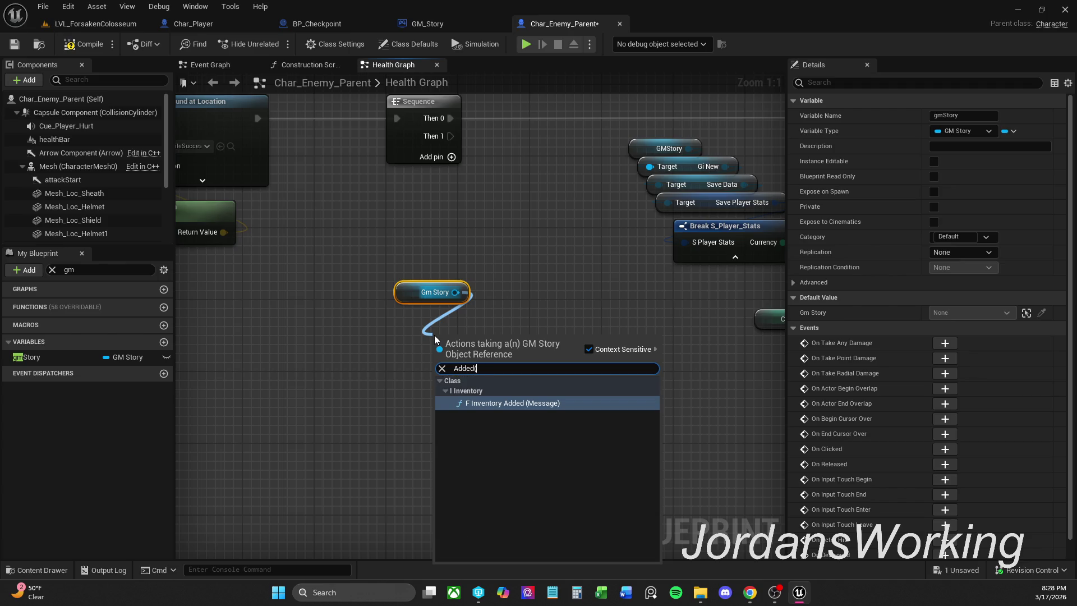
key(BackSpace)
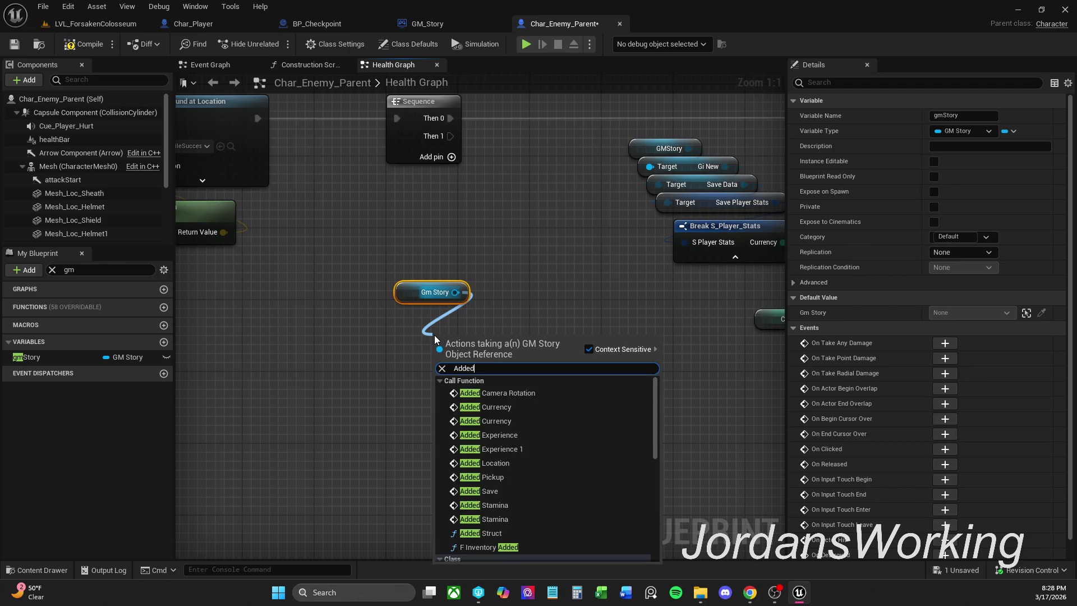
text(Ex)
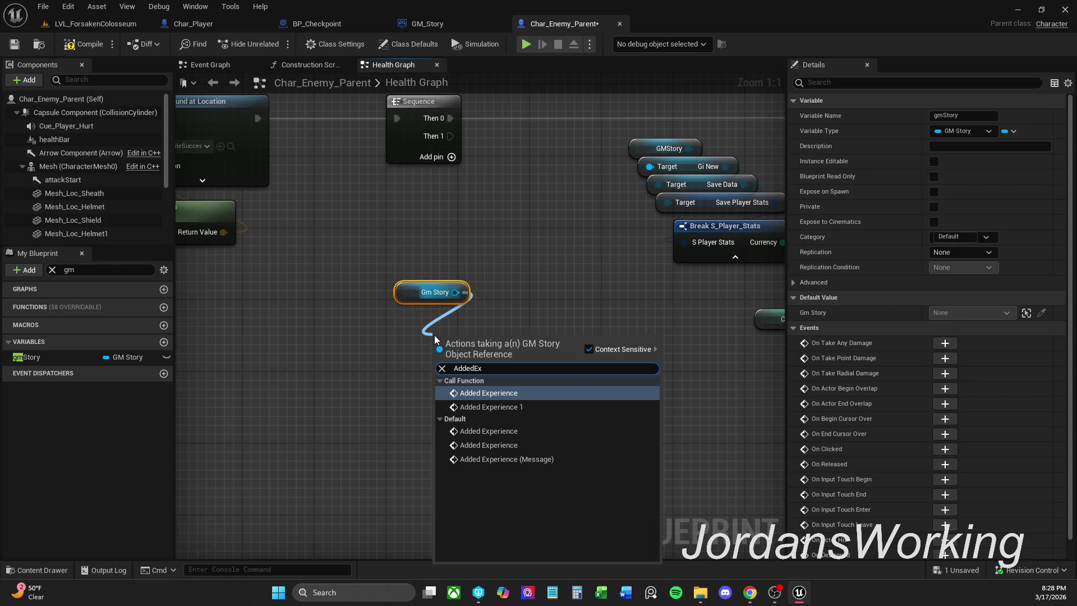
click(525, 459)
Wire Sequence Then 1 and Experience Added into the Added Experience message node
mouse_move(442, 359)
mouse_down()
mouse_move(477, 200)
mouse_move(450, 136)
mouse_up()
drag(458, 273, 483, 348)
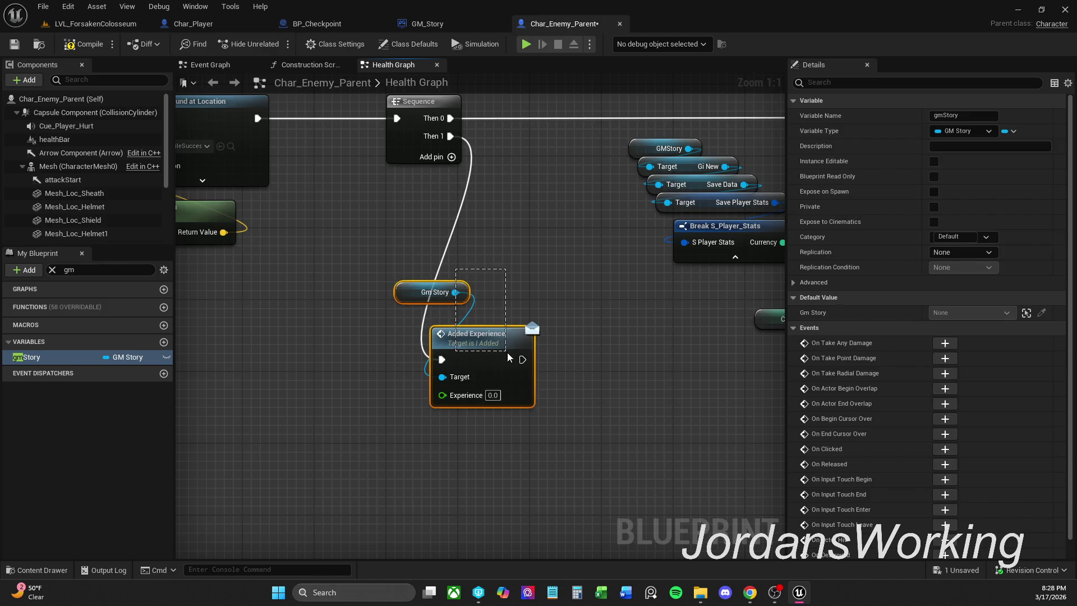
drag(449, 293, 467, 292)
click(421, 294)
drag(348, 335, 469, 314)
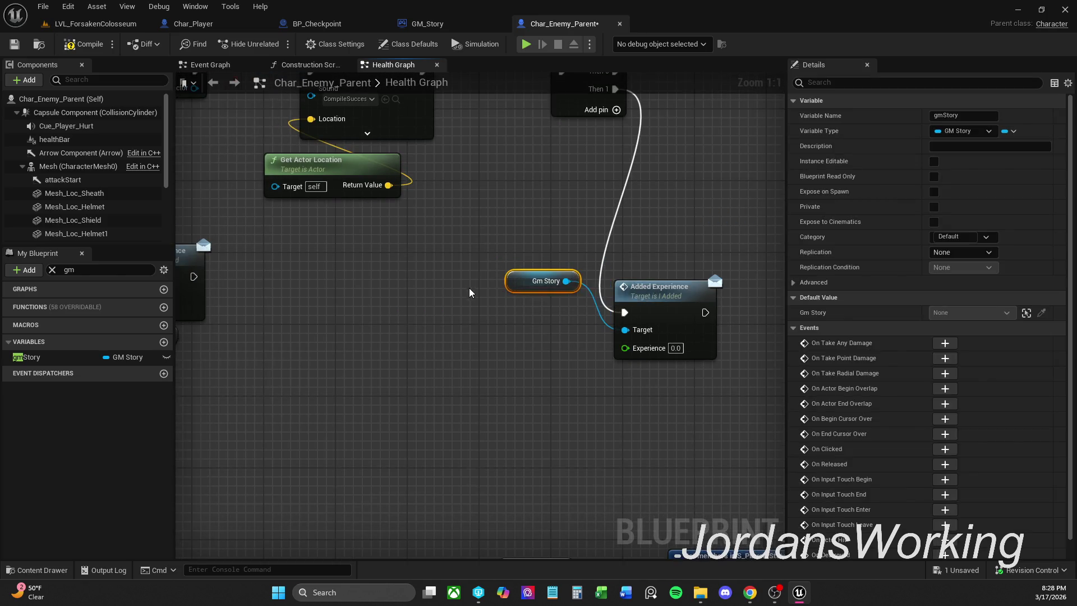
scroll(482, 312, down, 3)
click(545, 392)
mouse_move(555, 434)
mouse_down()
mouse_move(567, 437)
mouse_move(566, 259)
mouse_move(595, 251)
mouse_up()
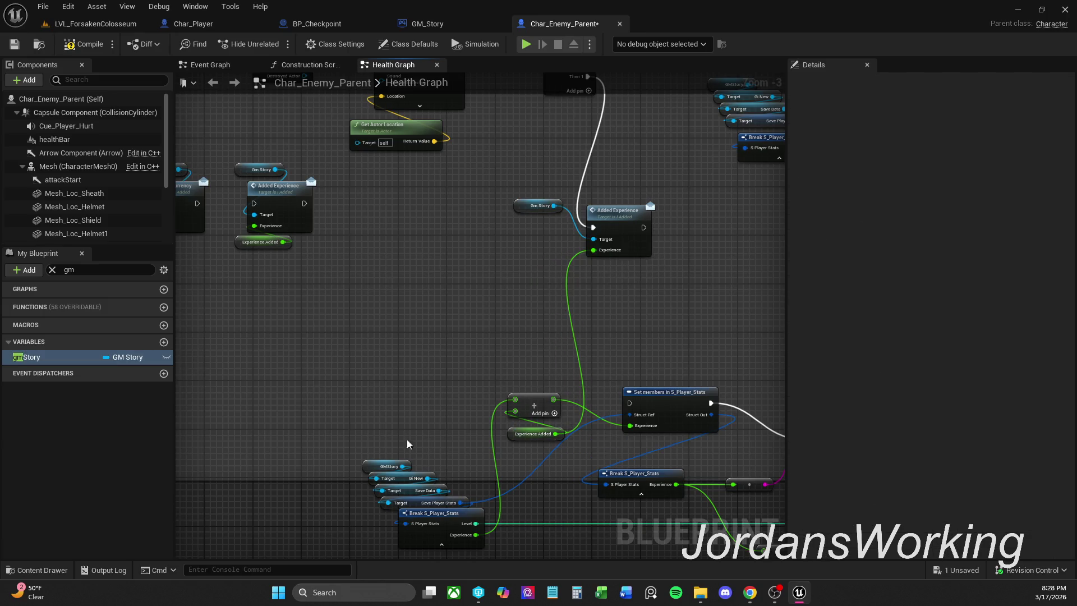
mouse_move(516, 429)
mouse_down()
mouse_move(488, 343)
mouse_move(450, 283)
mouse_up()
click(481, 280)
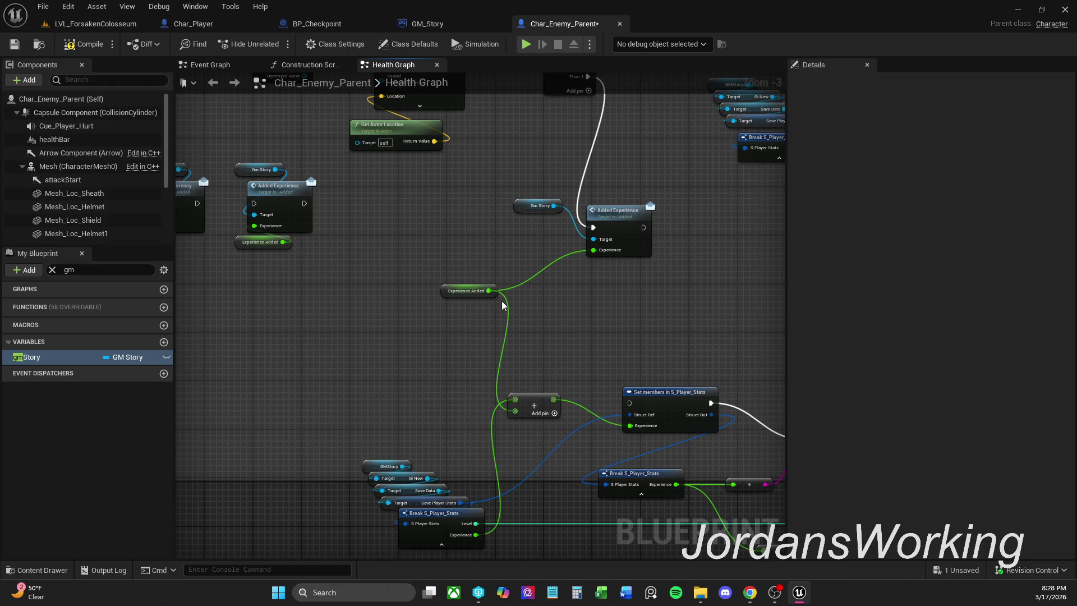
scroll(552, 269, down, 1)
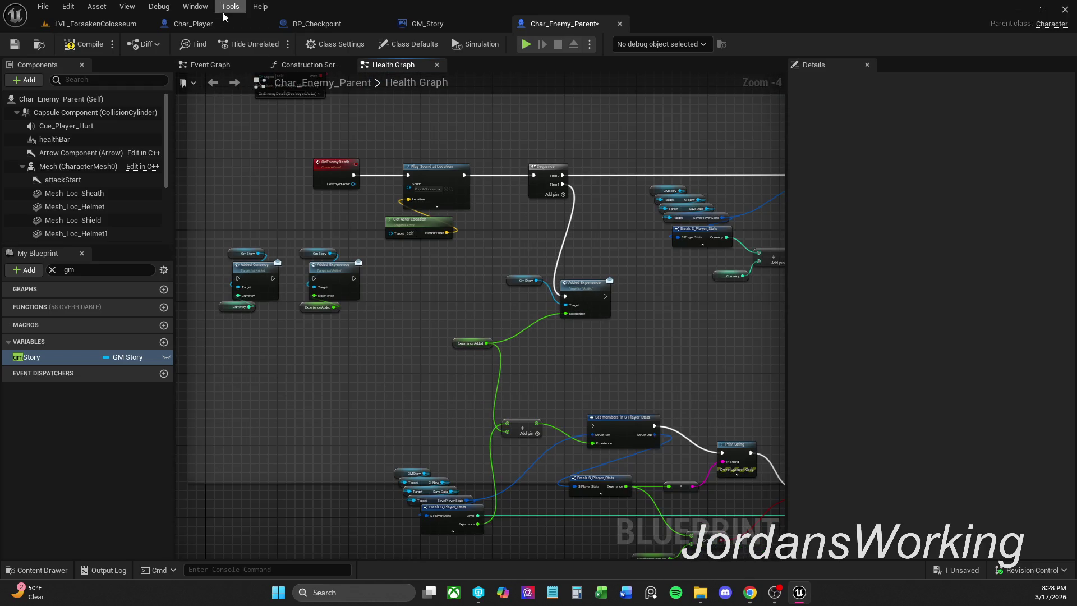
Compile and save Char_Enemy_Parent, then open GM_Story's Added Experience function
click(79, 43)
click(22, 45)
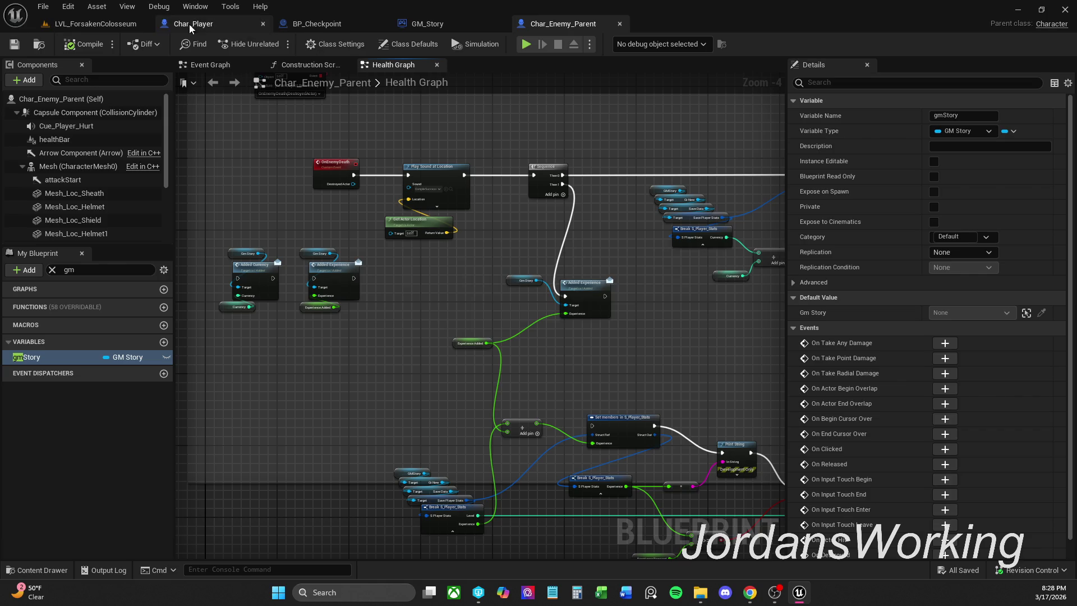
click(93, 24)
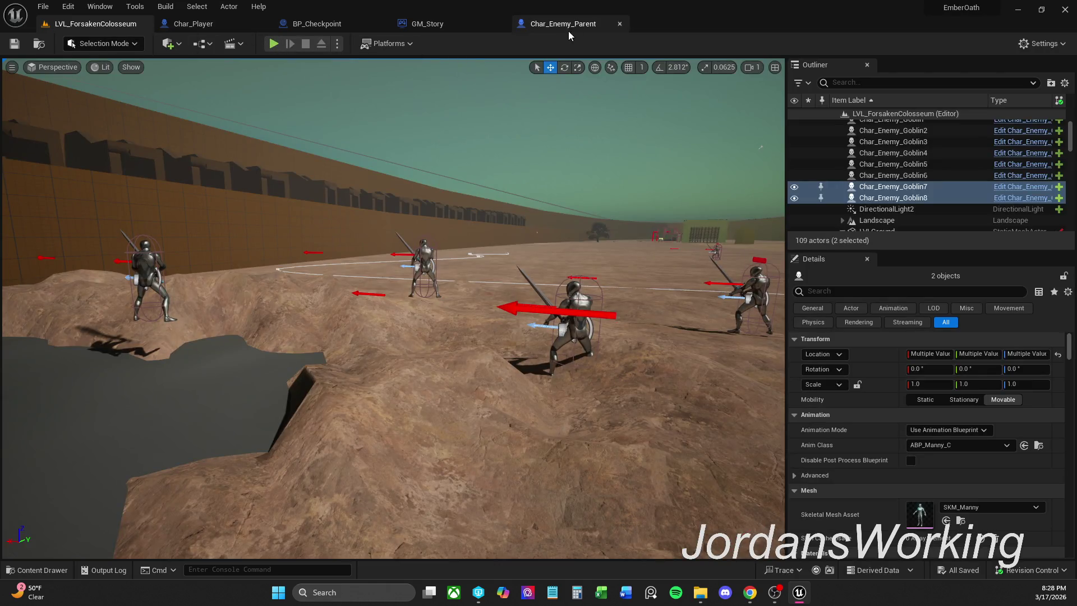
click(565, 25)
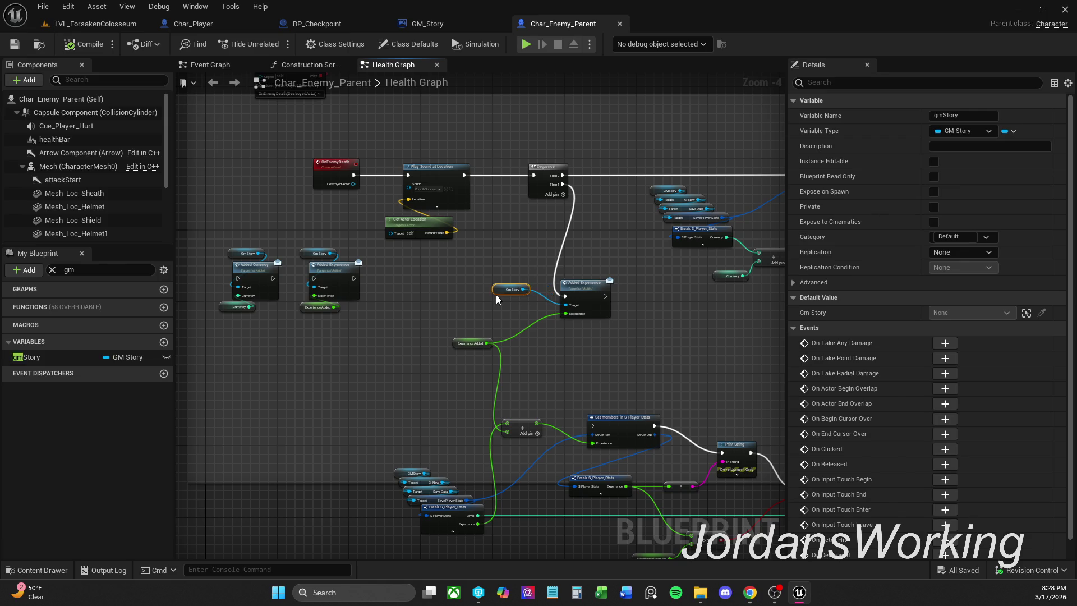
click(447, 23)
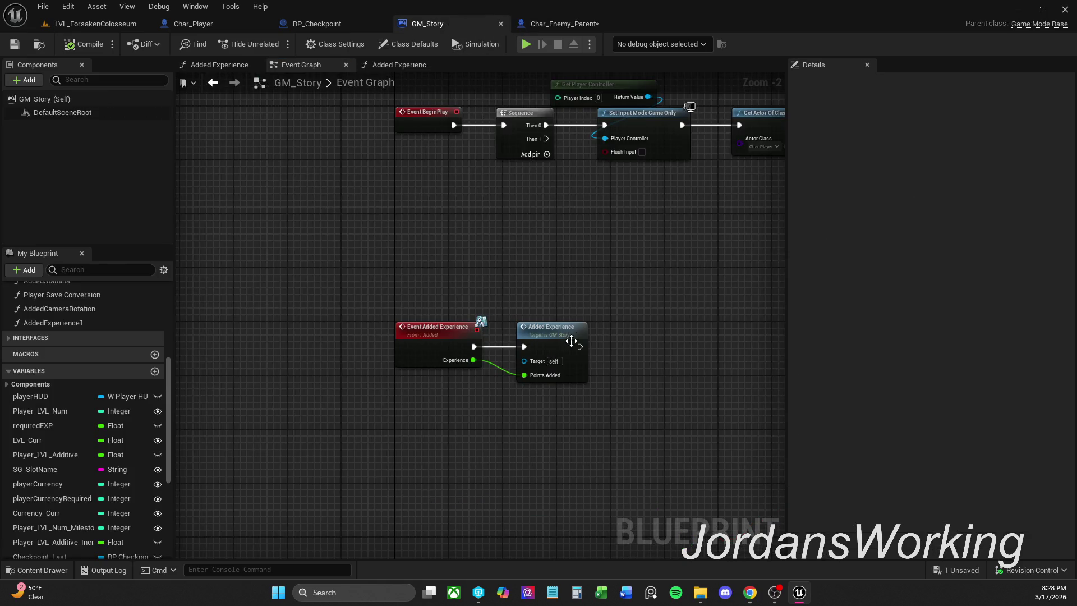
double_click(554, 349)
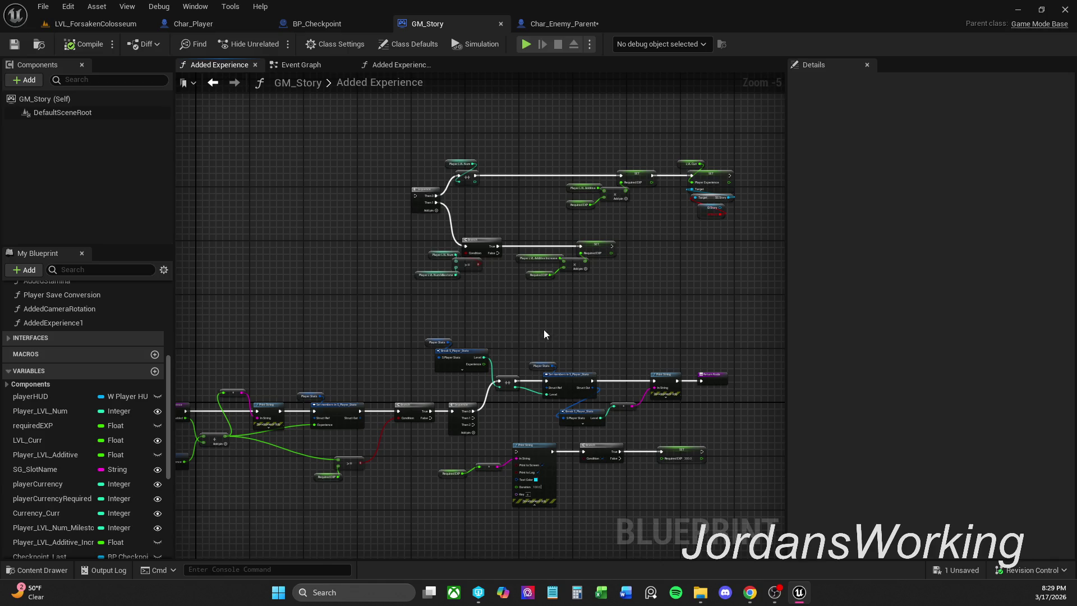
Delete the upper Sequence, Branch and SET nodes in the Added Experience function
mouse_move(466, 337)
mouse_down()
mouse_move(524, 293)
mouse_move(459, 282)
mouse_move(448, 305)
mouse_up()
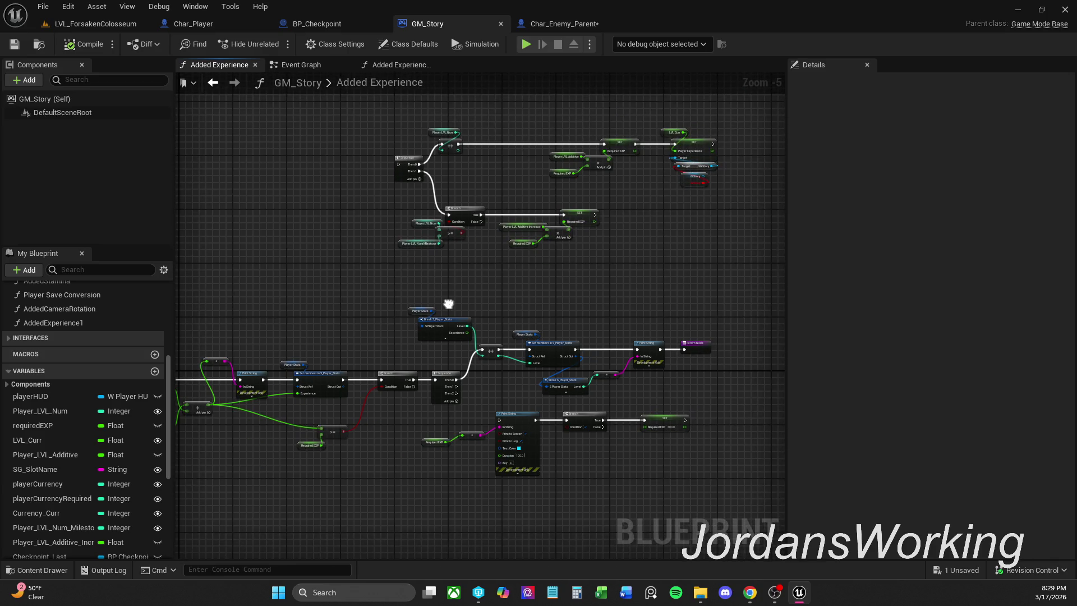
mouse_move(323, 276)
mouse_down()
mouse_move(538, 201)
mouse_move(742, 98)
mouse_up()
scroll(654, 198, up, 1)
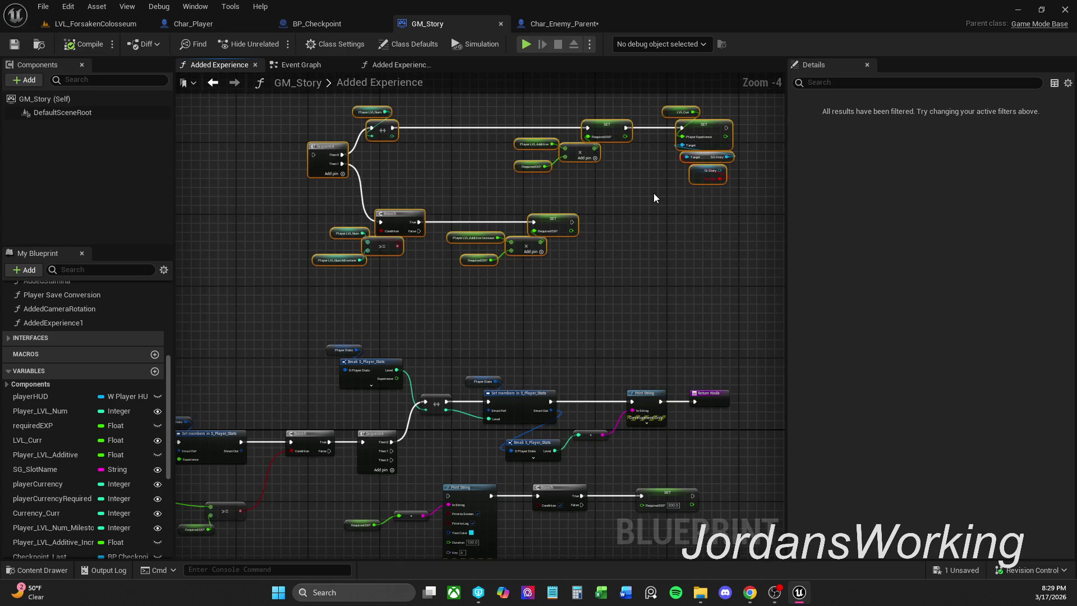
drag(654, 193, 692, 209)
click(636, 216)
mouse_move(354, 117)
mouse_down()
mouse_move(477, 278)
mouse_move(654, 326)
mouse_up()
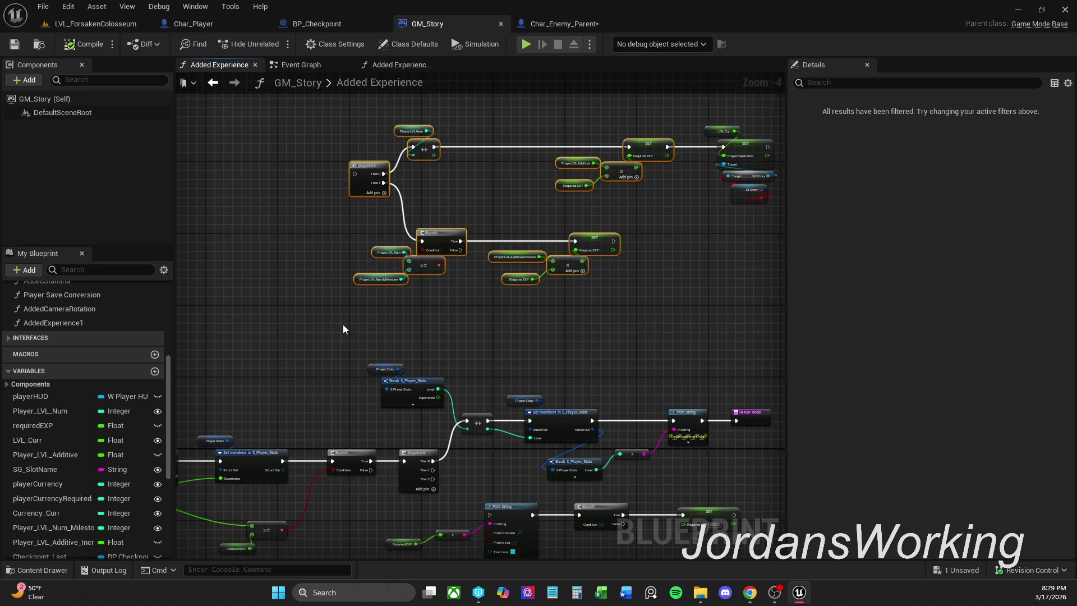
key(Delete)
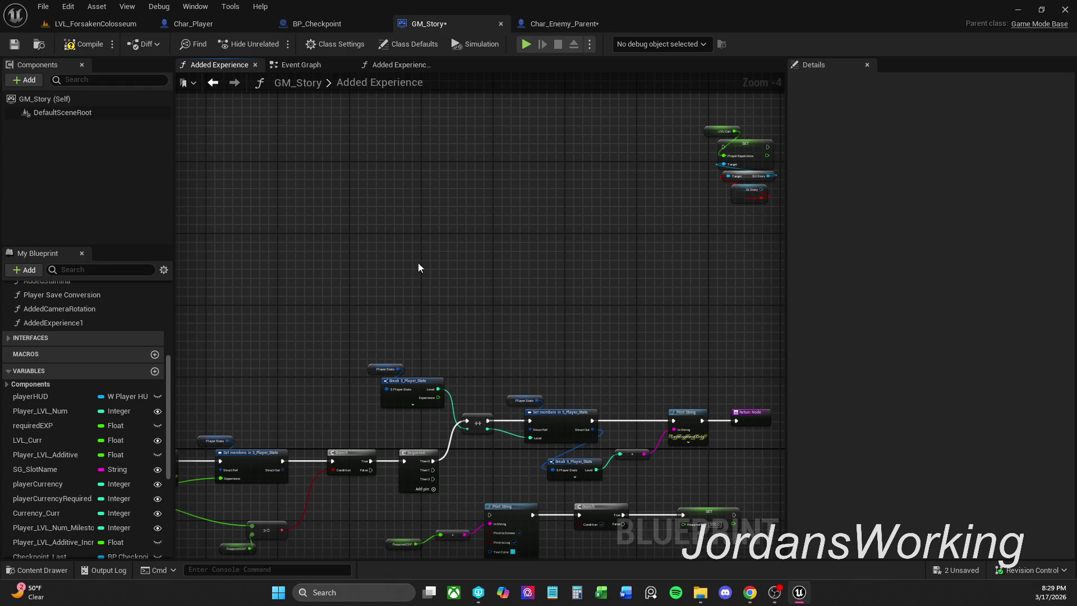
Break all links on the giStory node with Break Node Link(s)
click(742, 195)
right_click(742, 195)
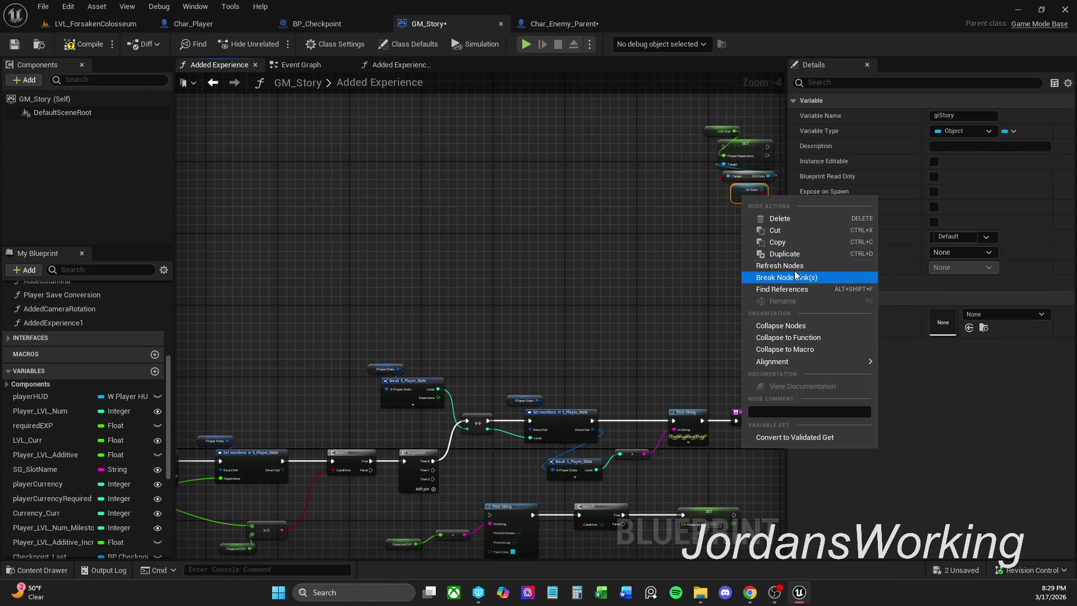
click(757, 277)
click(517, 164)
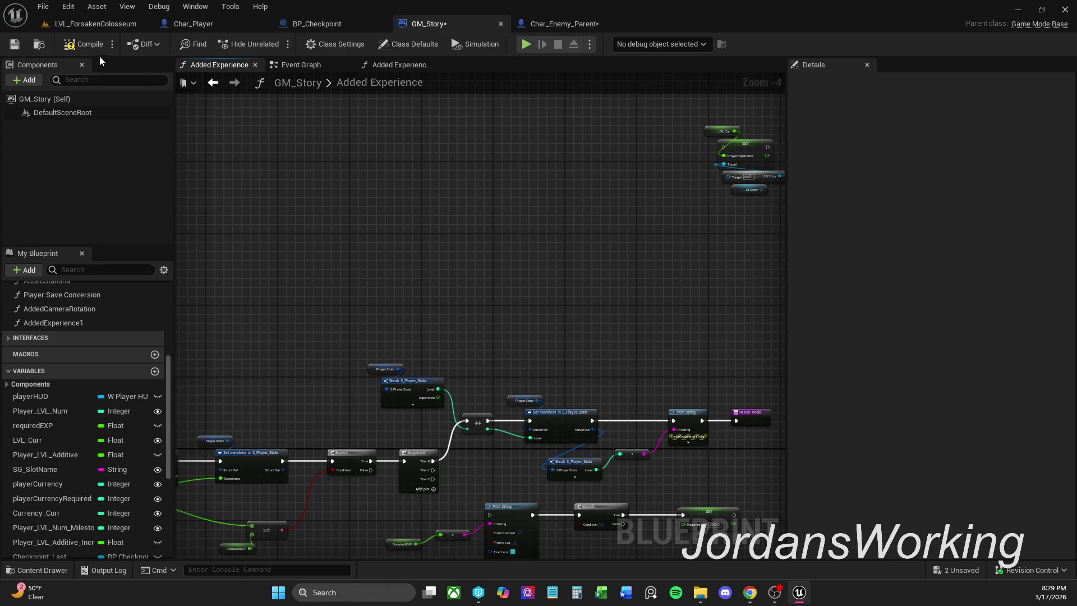
click(398, 65)
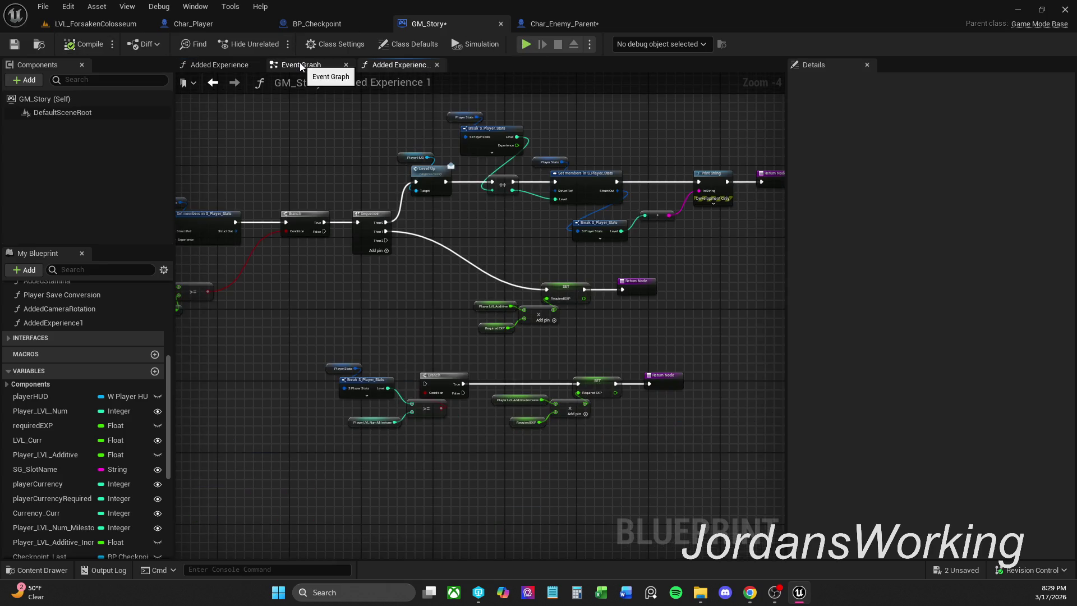
Add an Added Experience 1 call in the Event Graph wired to Experience
click(301, 65)
drag(548, 344, 527, 443)
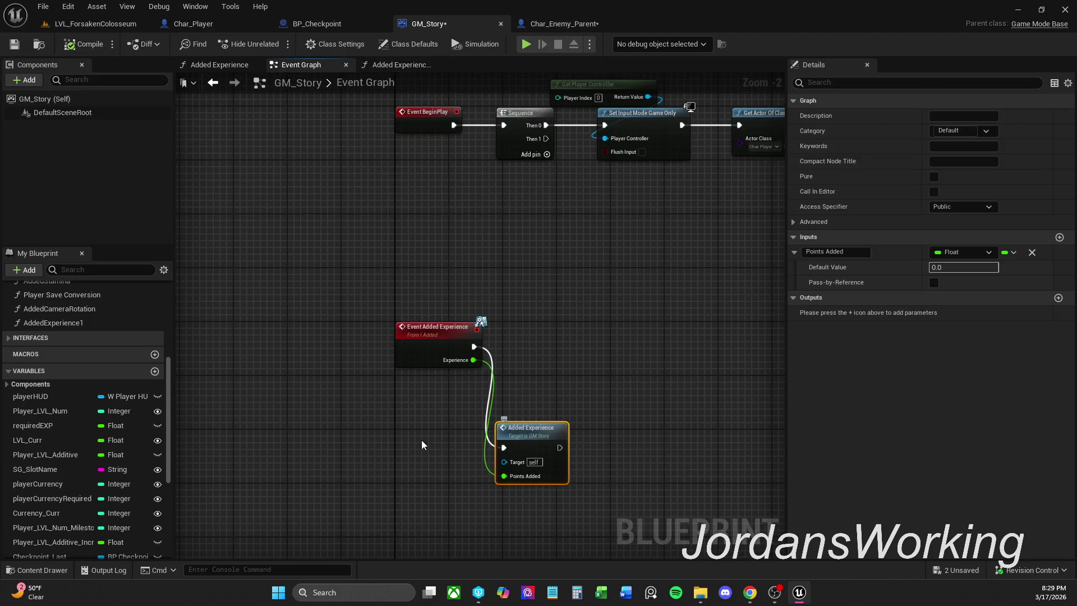
mouse_move(67, 331)
mouse_down()
mouse_move(473, 362)
mouse_move(539, 331)
mouse_up()
drag(603, 341, 603, 334)
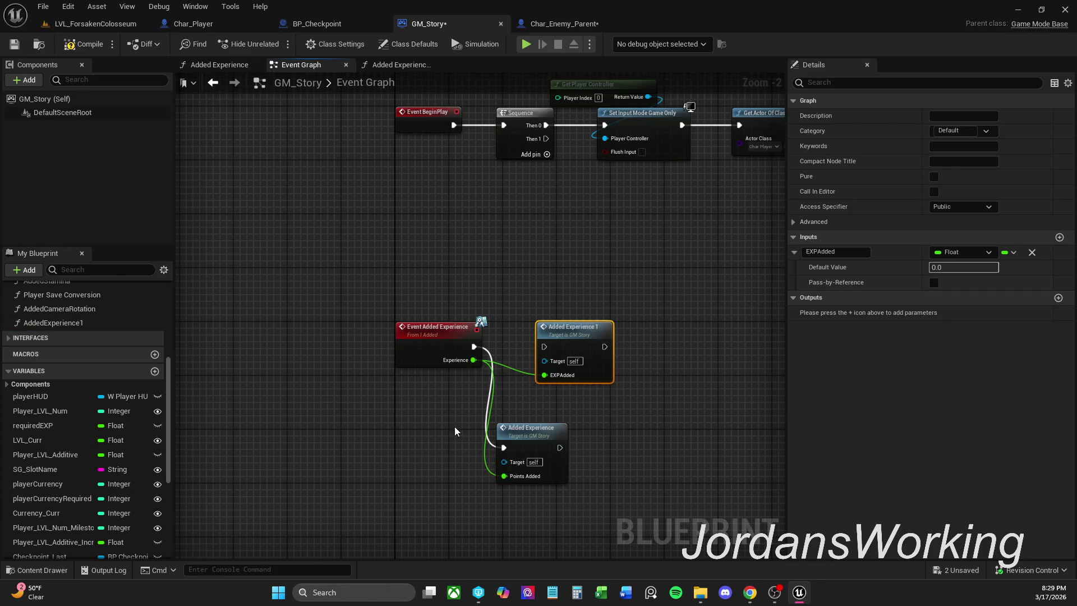
Disconnect the old Added Experience call, run Added Experience 1 from the event, compile and save
alt+click(503, 448)
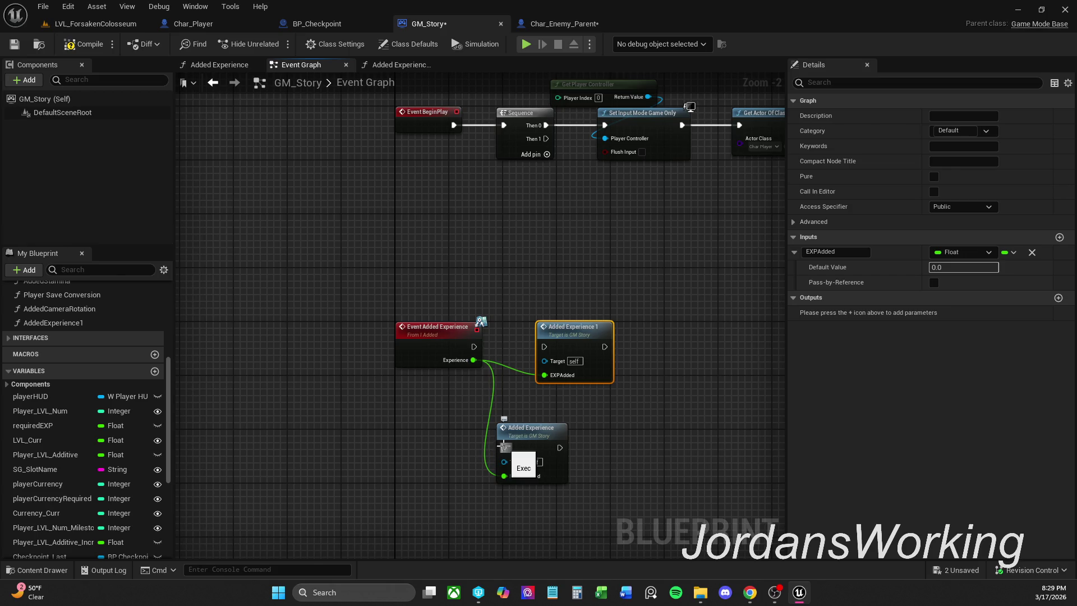
alt+click(504, 475)
drag(543, 347, 474, 347)
drag(535, 449, 399, 489)
click(82, 50)
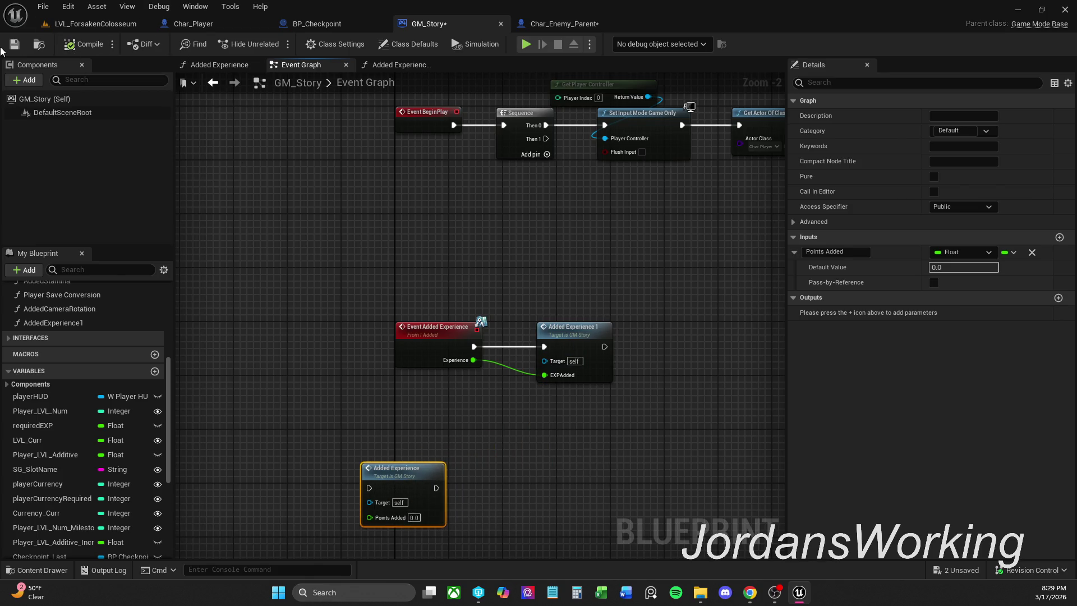
click(15, 44)
click(90, 23)
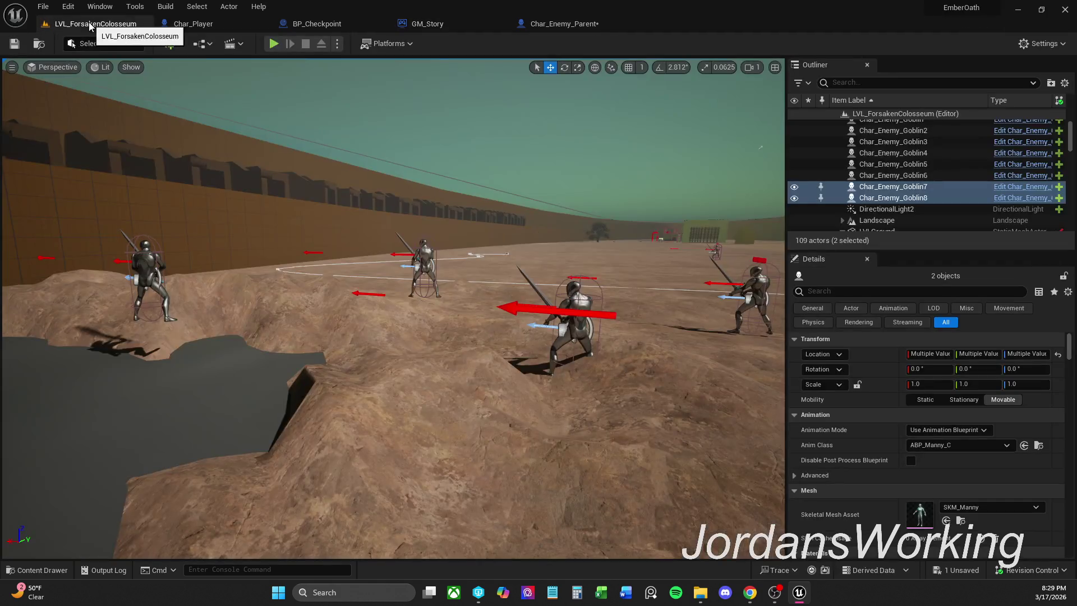
Play-test the level, killing several enemies to reach $69 with Level still 0
click(274, 44)
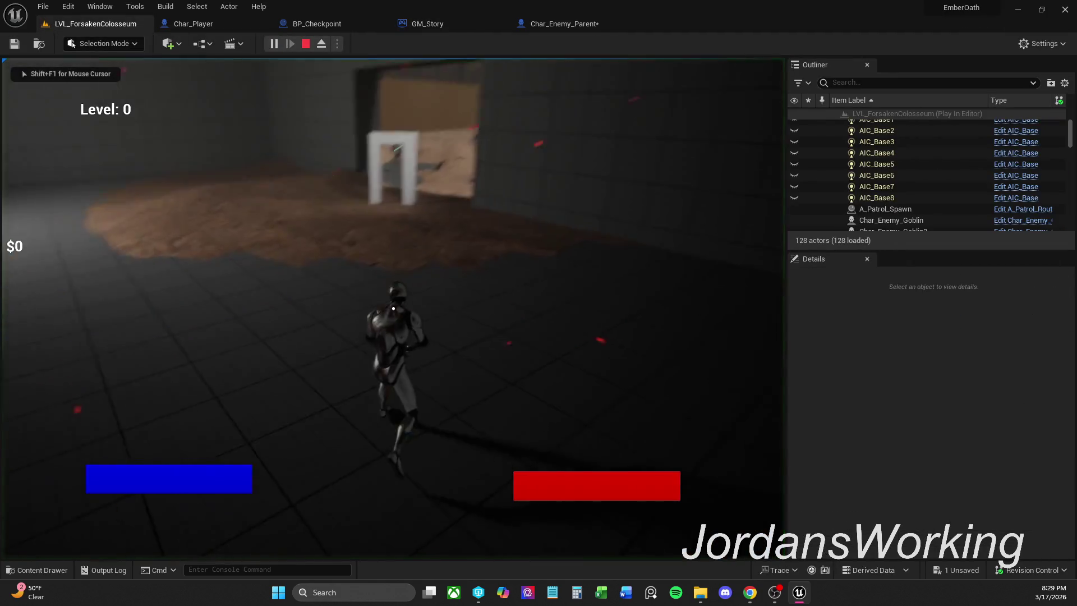
key(shift+w)
key(w)
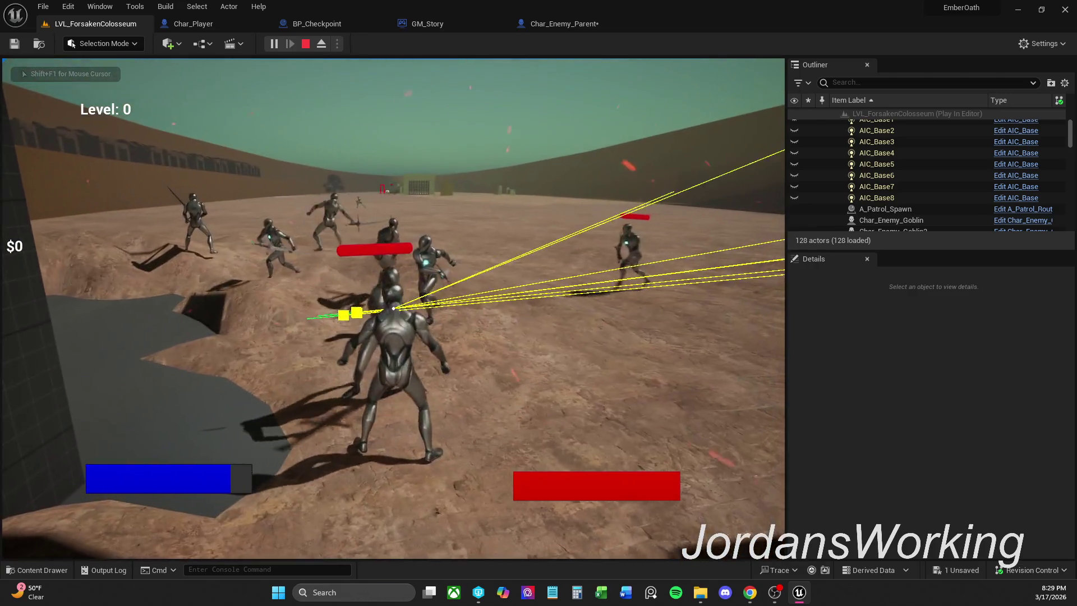
click(394, 309)
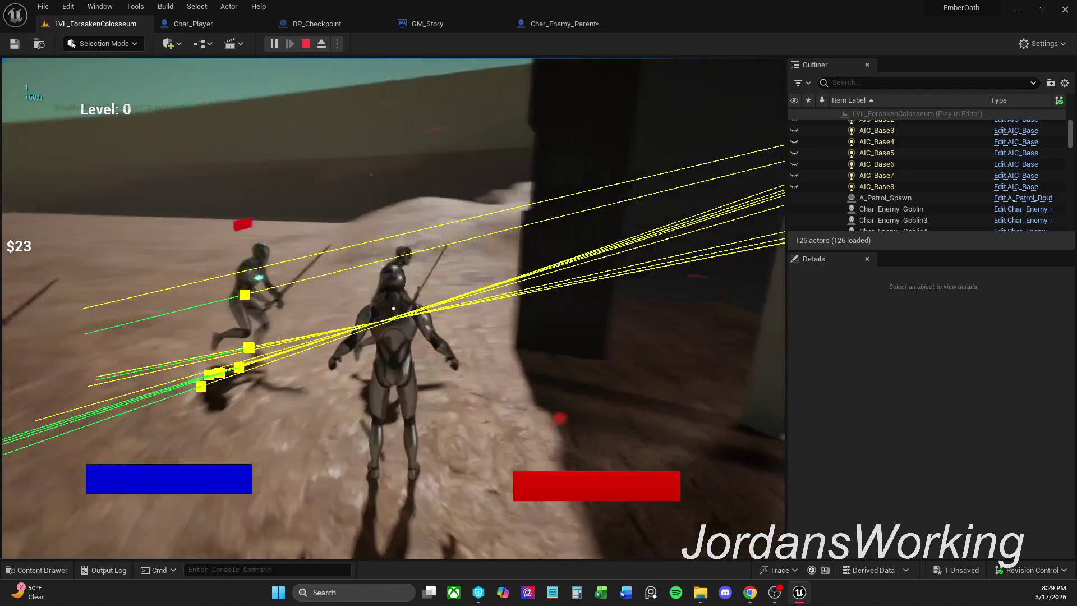
click(393, 309)
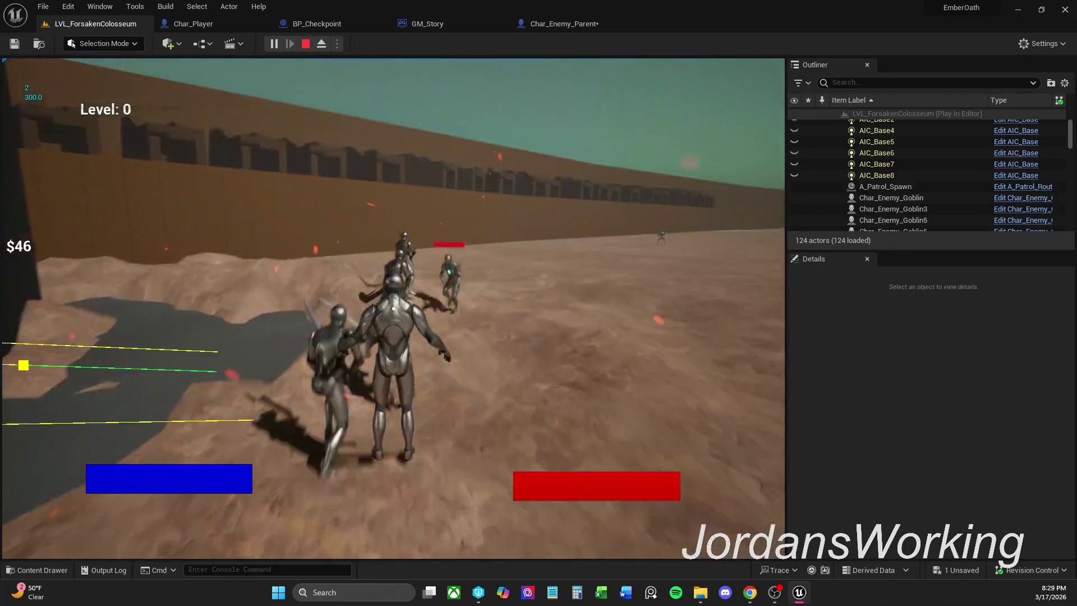
click(394, 309)
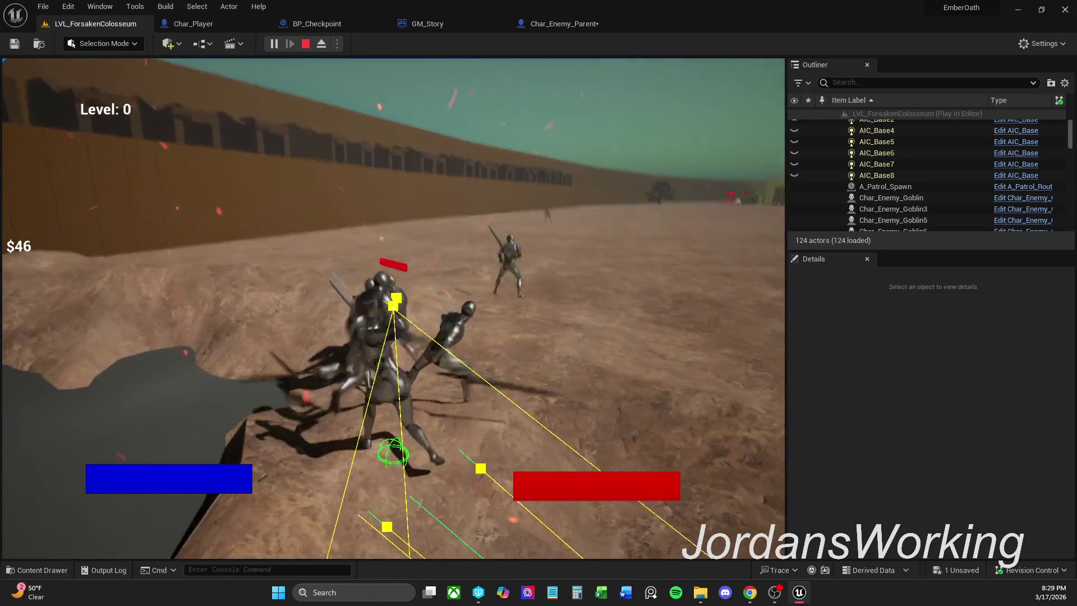
click(393, 309)
click(394, 308)
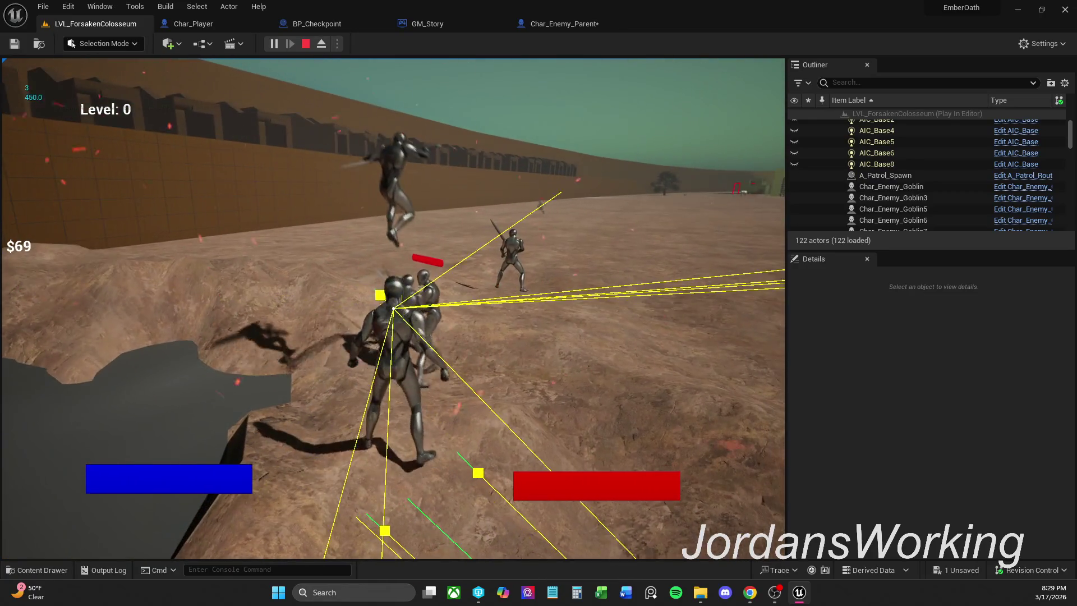
key(Escape)
click(584, 24)
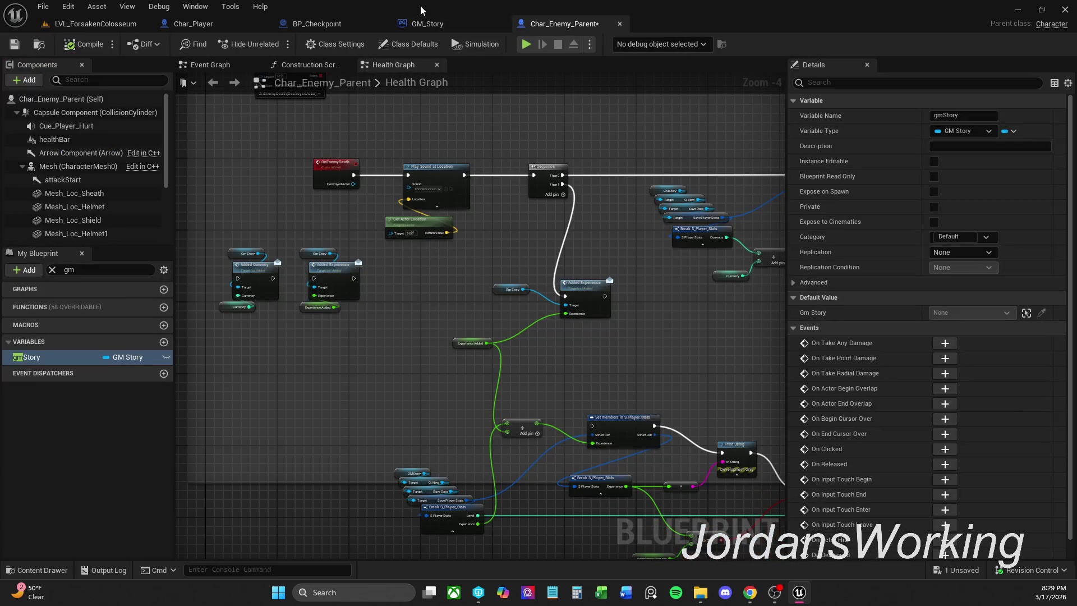
click(427, 24)
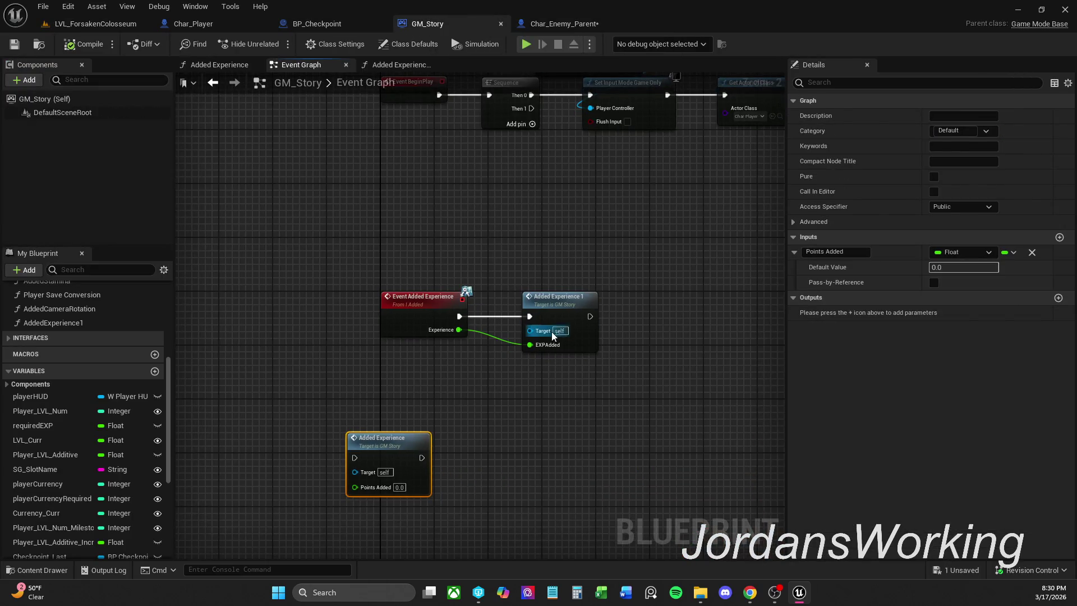
double_click(575, 327)
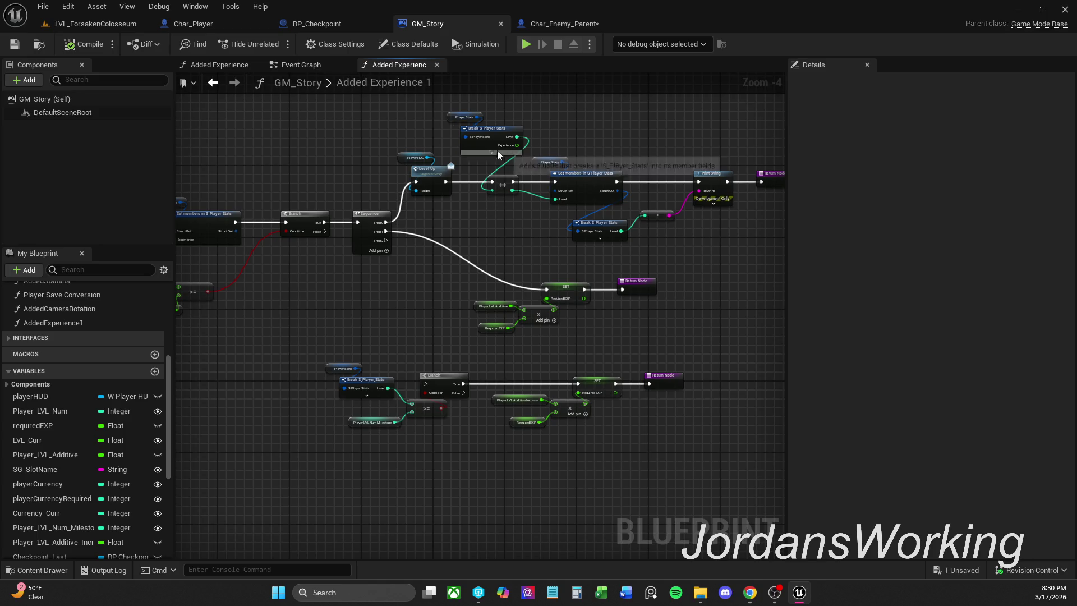
click(564, 24)
mouse_move(563, 378)
mouse_down()
mouse_move(553, 297)
mouse_move(303, 280)
mouse_up()
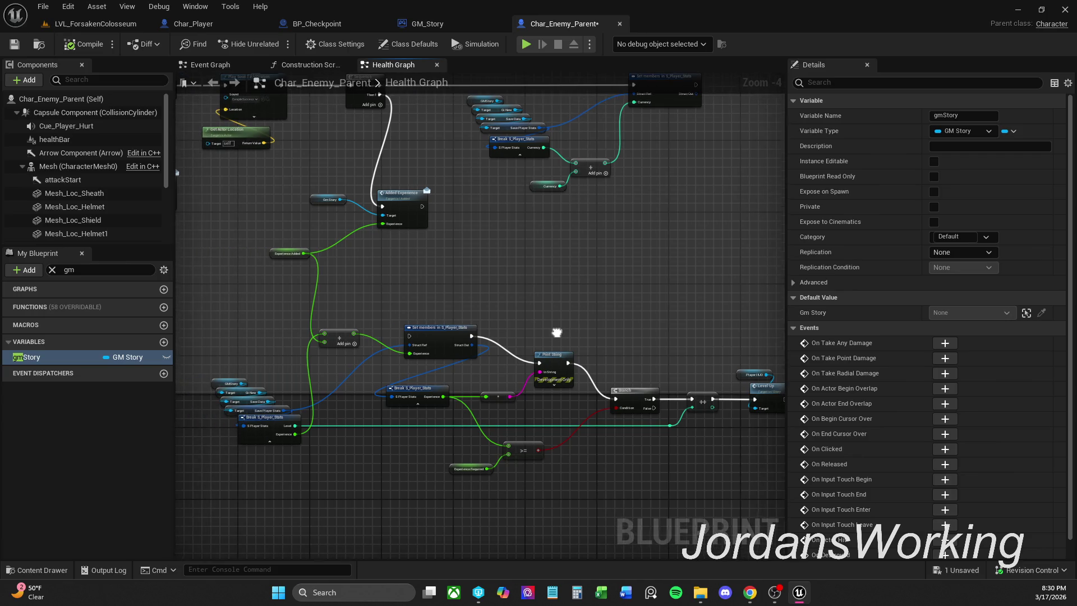
click(432, 25)
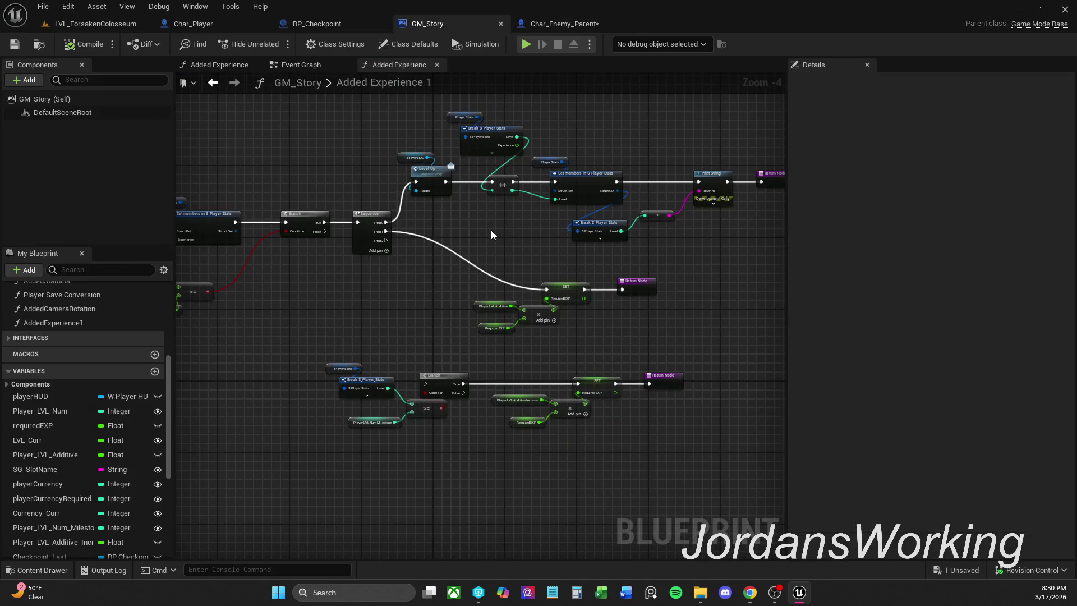
drag(473, 225, 597, 220)
click(286, 306)
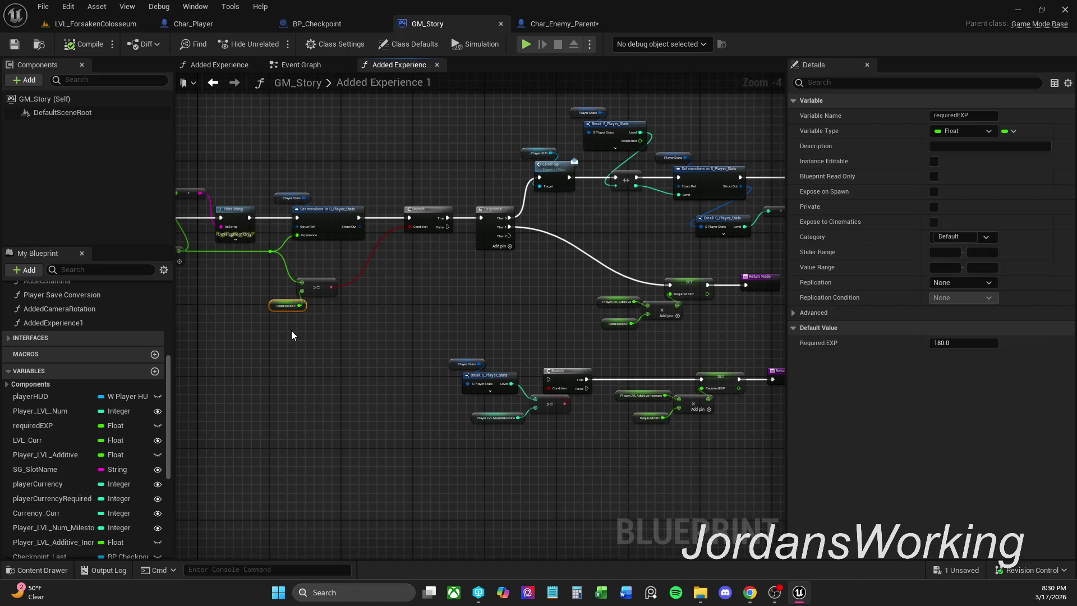
drag(290, 336, 445, 329)
drag(267, 303, 363, 288)
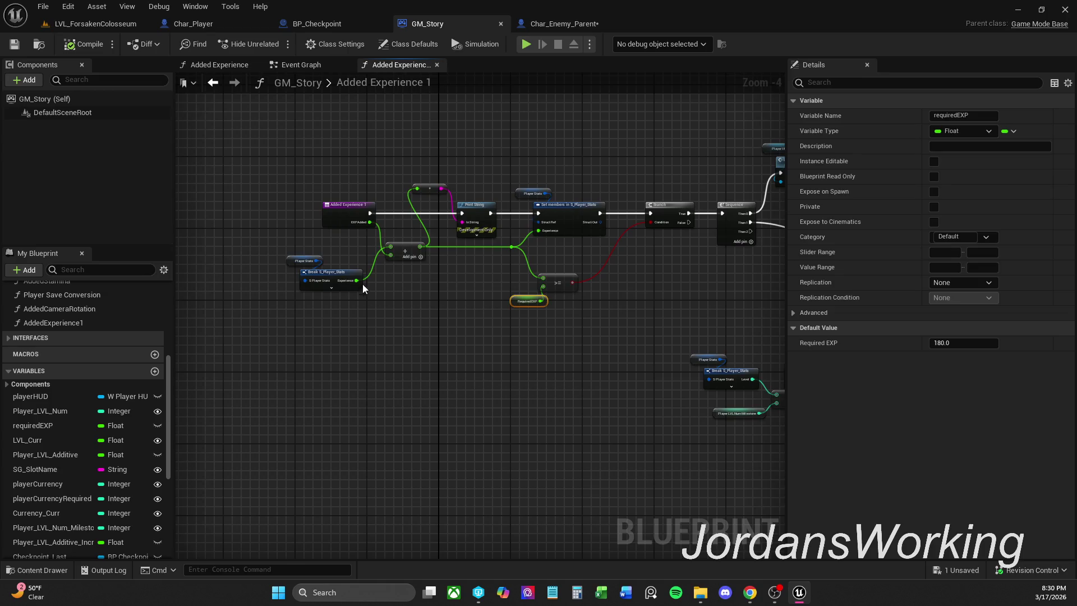
click(574, 22)
drag(405, 274, 479, 305)
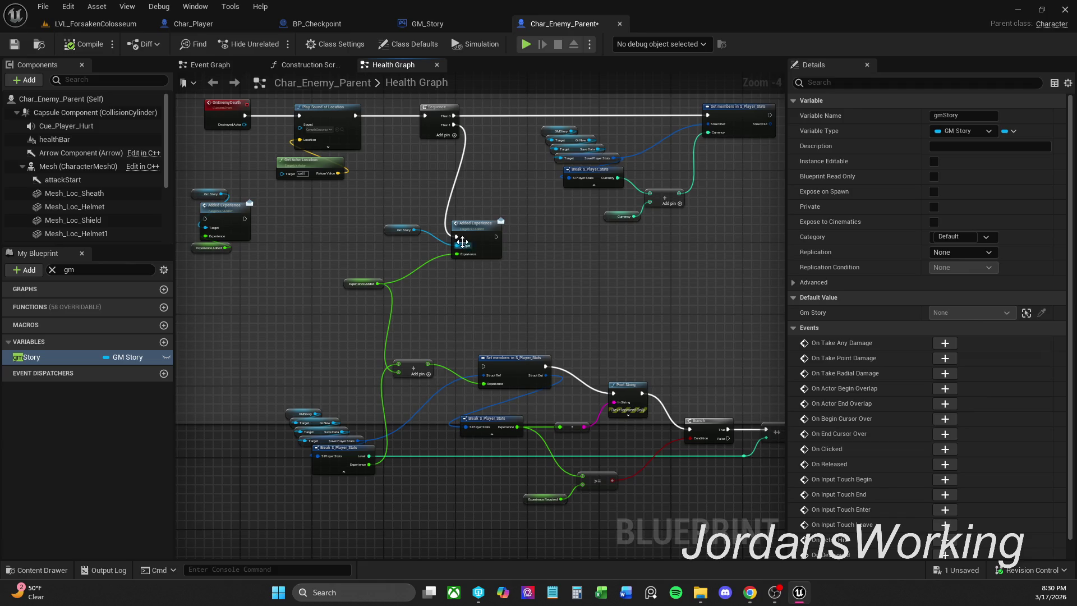
Delete the Added Experience node and GmStory getter, then wire Sequence Then 1 to the S_Player_Stats Set members
click(479, 237)
key(Delete)
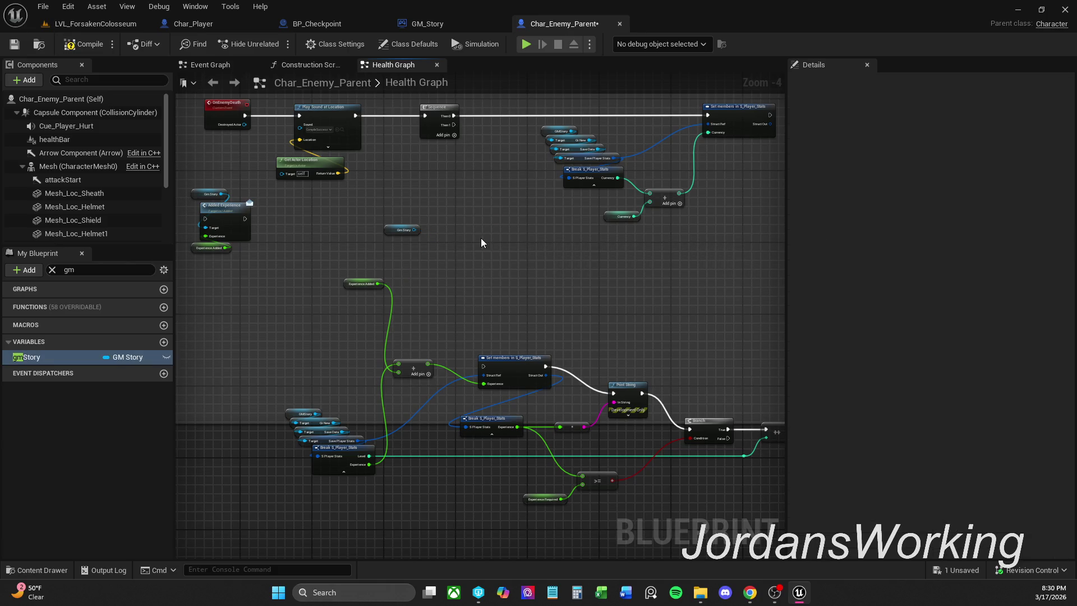
key(Delete)
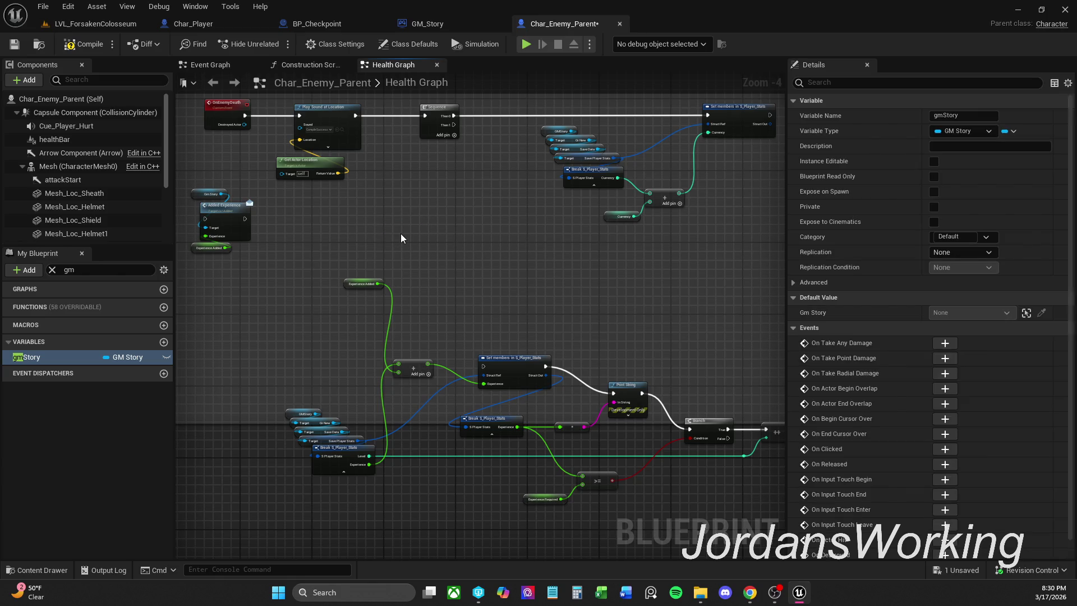
mouse_move(453, 125)
mouse_down()
mouse_move(494, 345)
mouse_move(481, 368)
mouse_up()
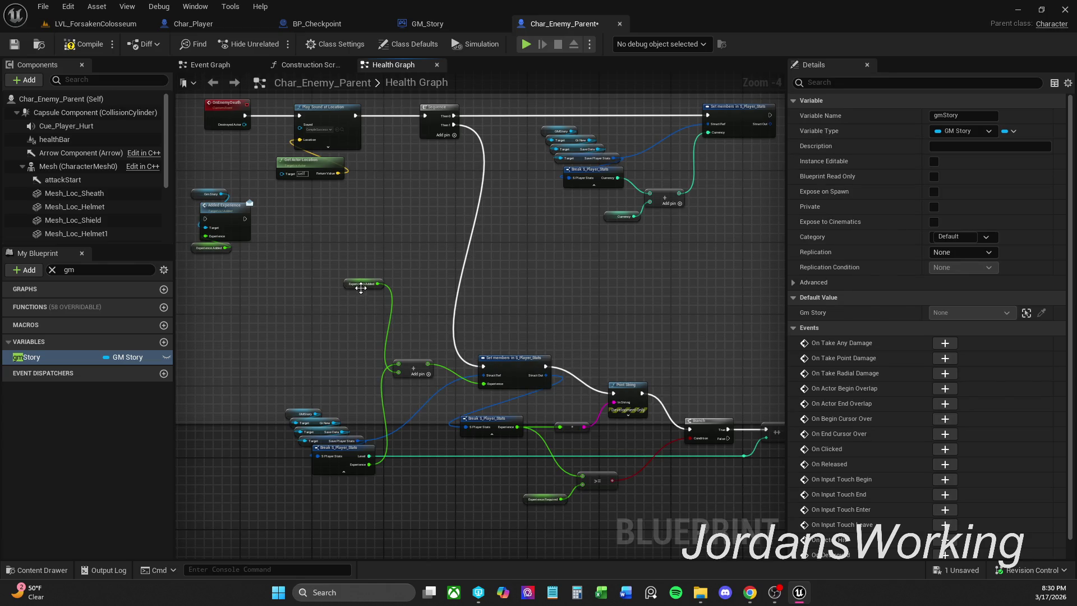
drag(361, 287, 387, 389)
drag(379, 349, 397, 358)
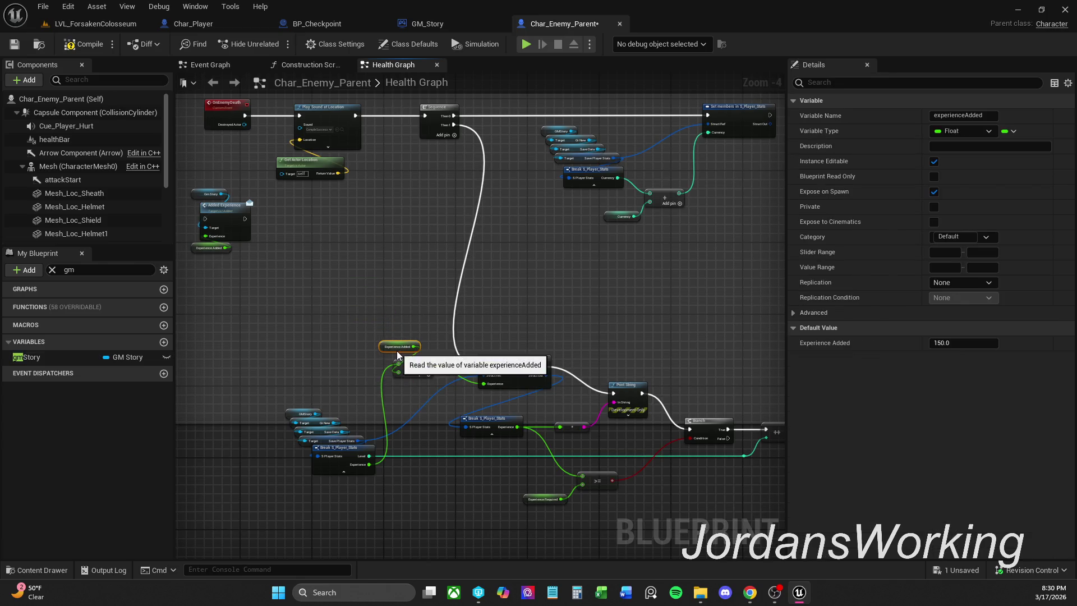
Move the lower Set members, Branch and Level Up nodes higher in the Health Graph
mouse_move(273, 334)
mouse_down()
mouse_move(724, 446)
mouse_move(777, 511)
mouse_up()
mouse_move(495, 333)
mouse_down()
mouse_move(565, 217)
mouse_move(536, 254)
mouse_move(536, 244)
mouse_up()
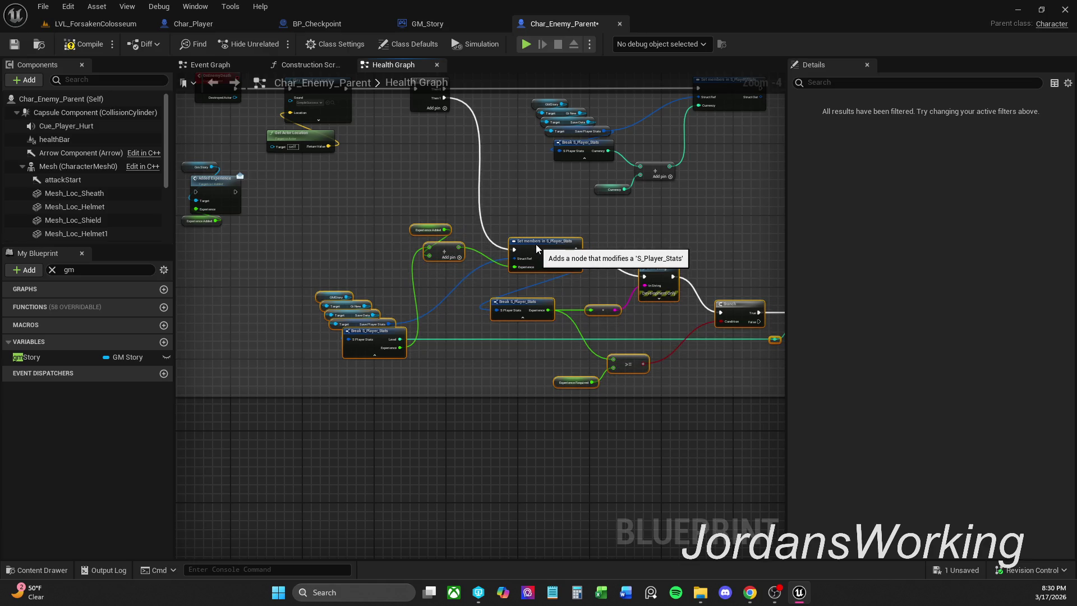
mouse_move(723, 357)
mouse_down()
mouse_move(469, 370)
mouse_move(526, 320)
mouse_up()
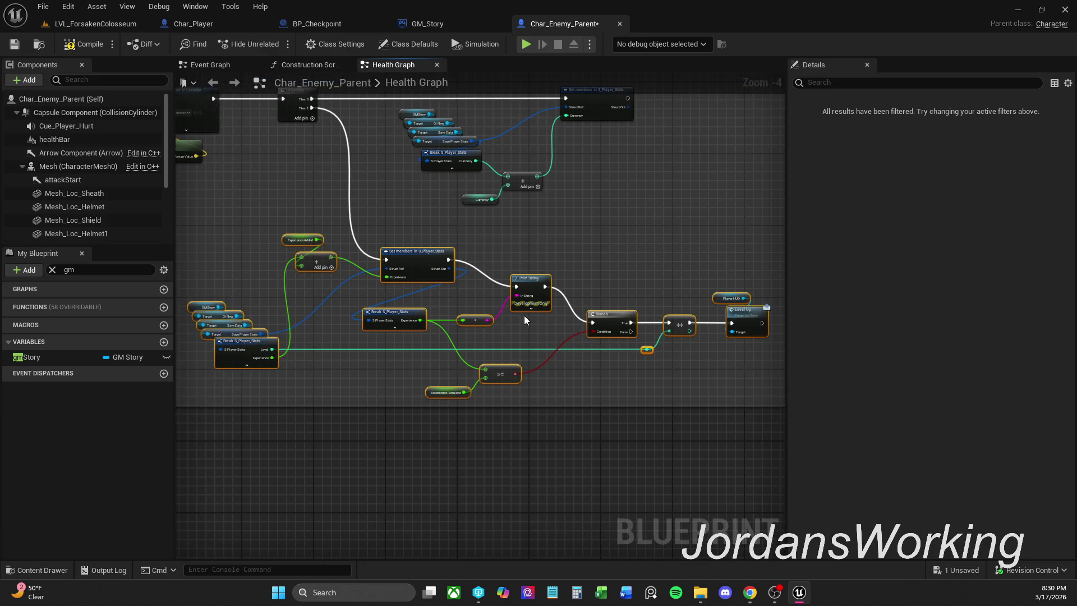
drag(503, 371, 503, 361)
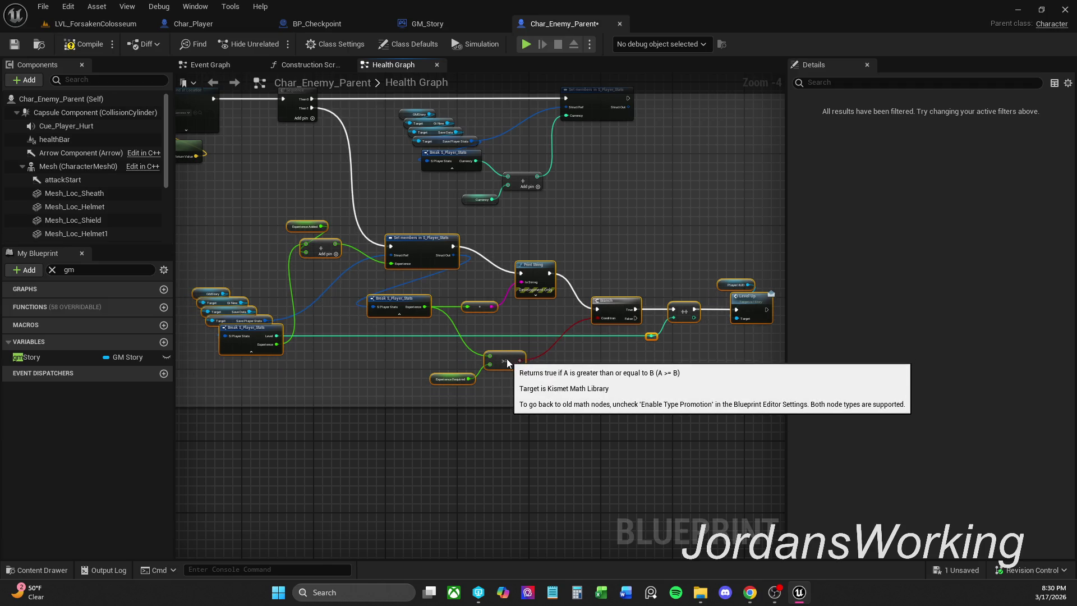
click(567, 391)
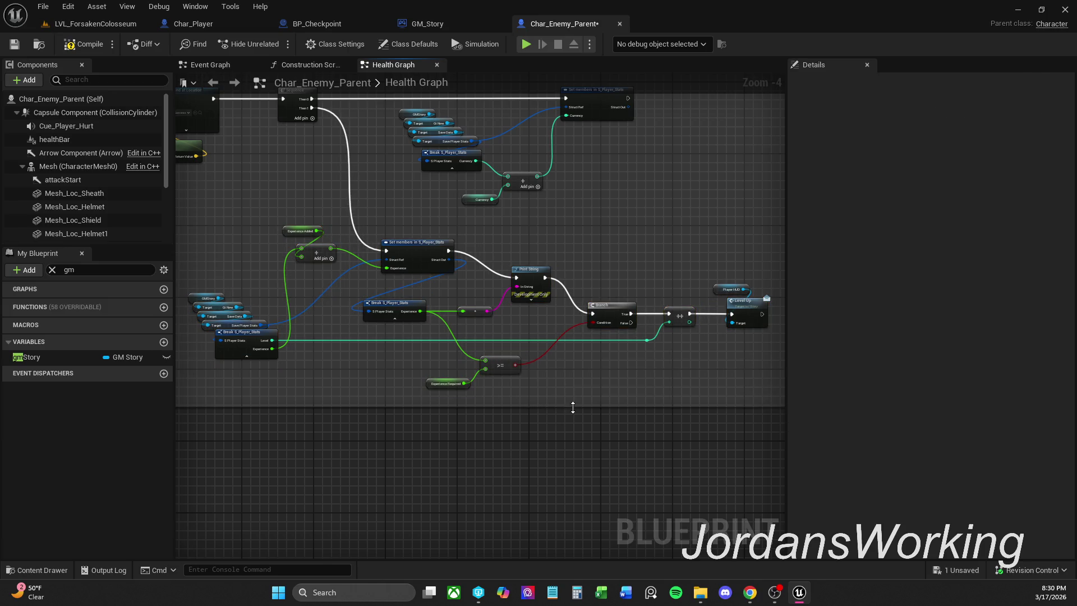
Save all assets, return to LVL_ForsakenColosseum, and start a Revision Control content submission
click(43, 6)
click(82, 73)
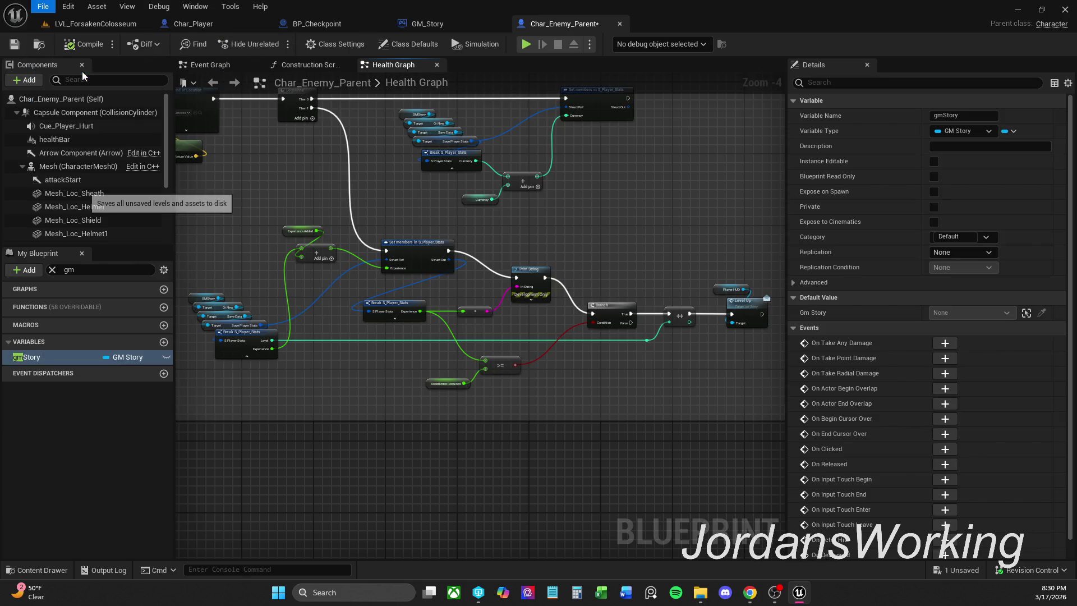
click(95, 23)
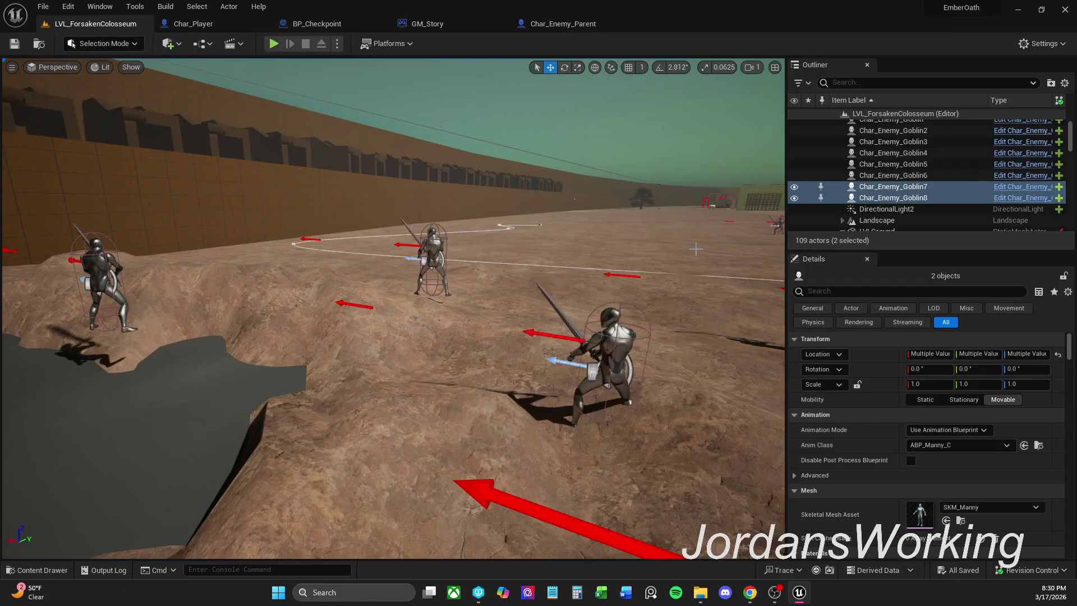
click(1039, 579)
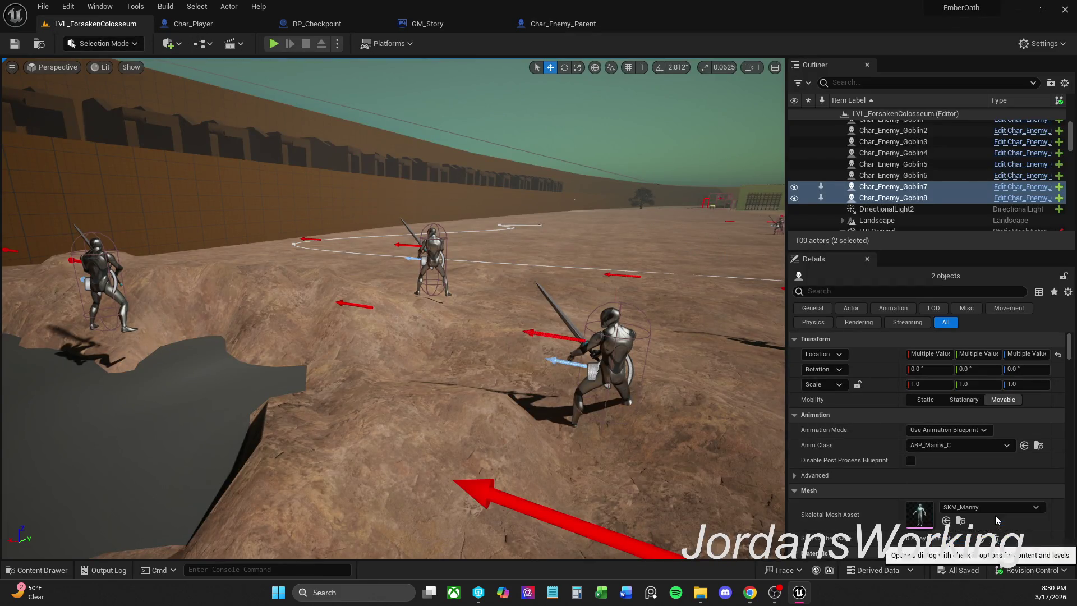
click(995, 515)
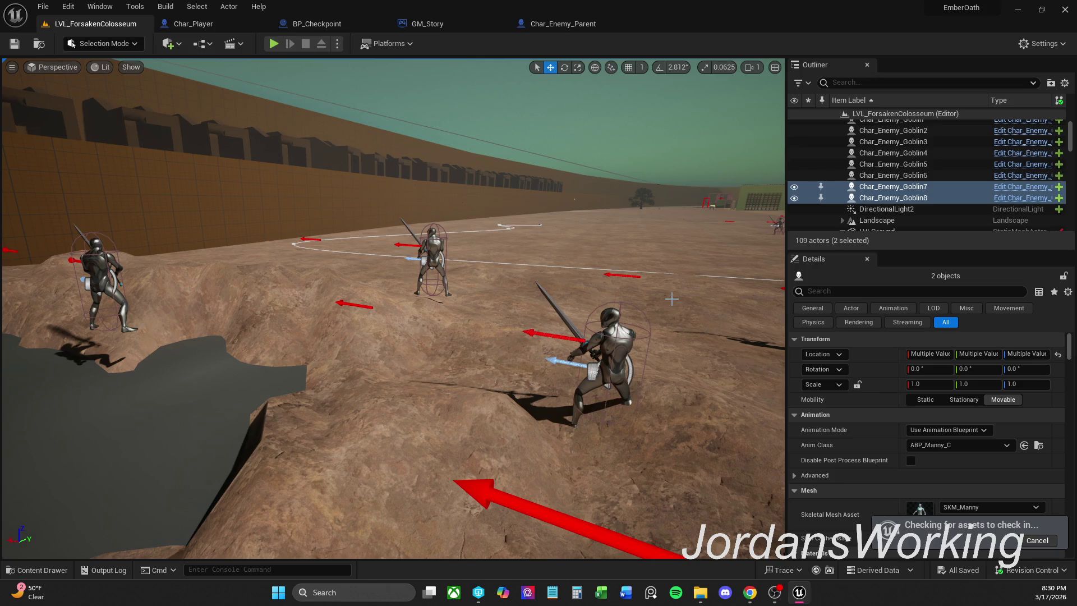